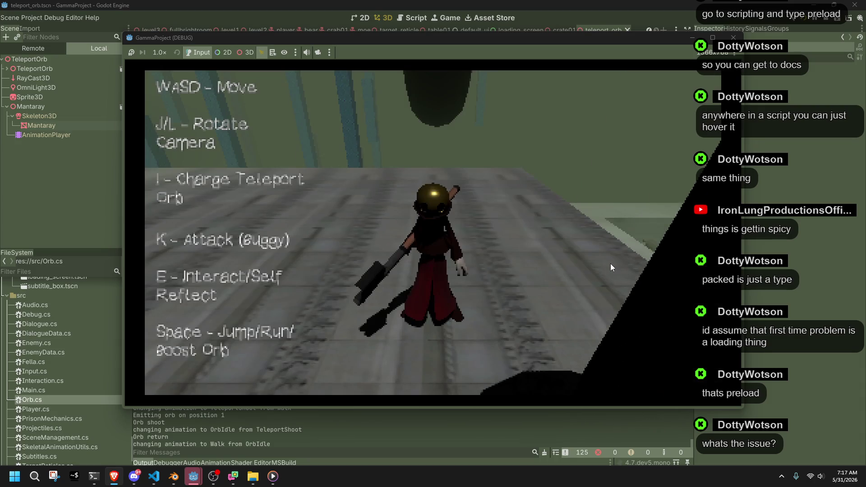
key(i)
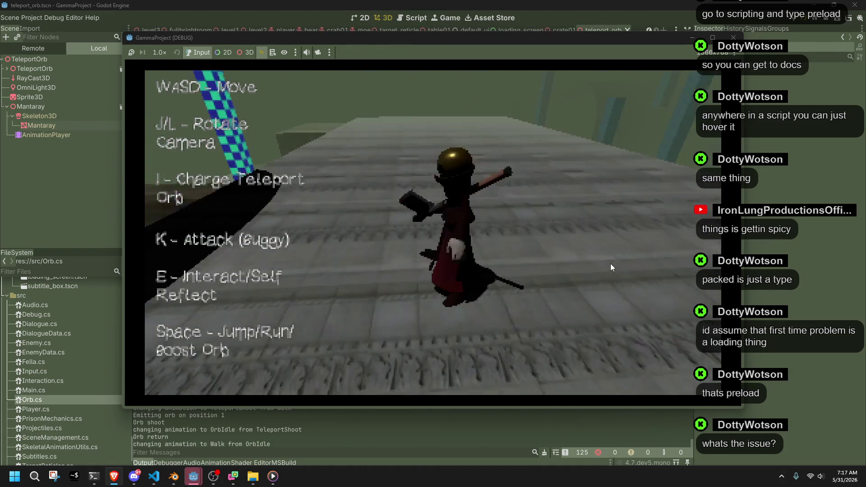
key(i)
key(w)
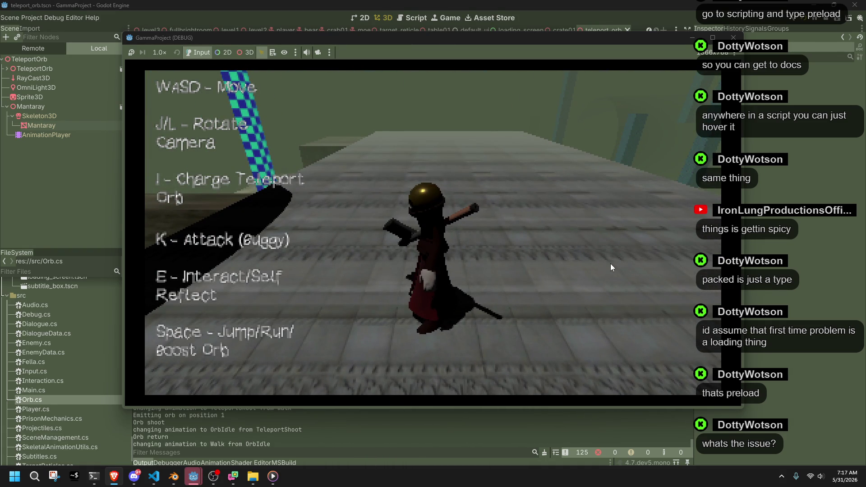
key(i)
key(i)
click(733, 37)
click(28, 17)
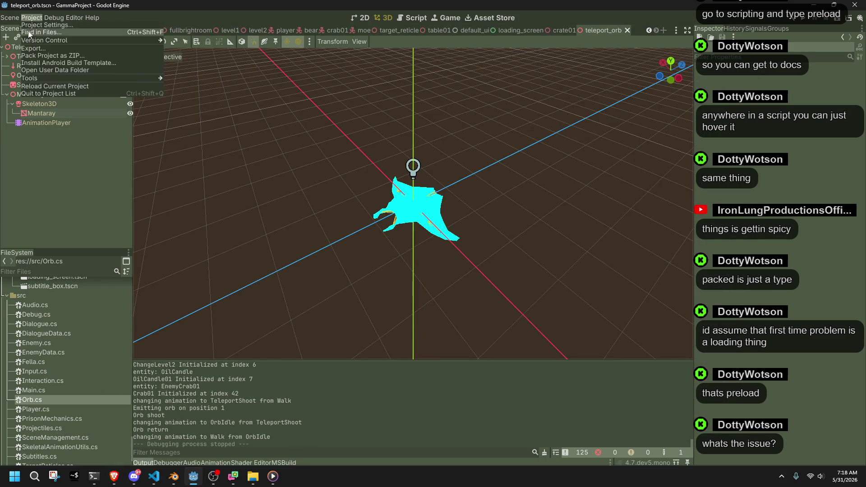
click(27, 31)
click(483, 283)
click(31, 18)
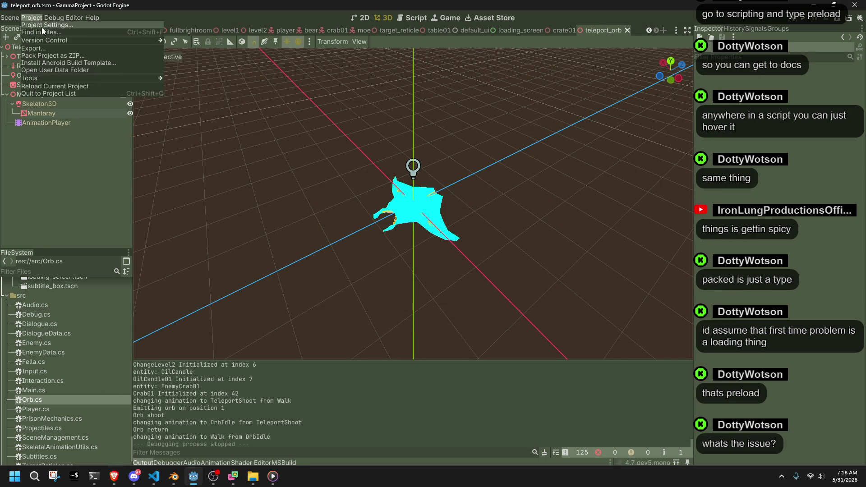
click(41, 25)
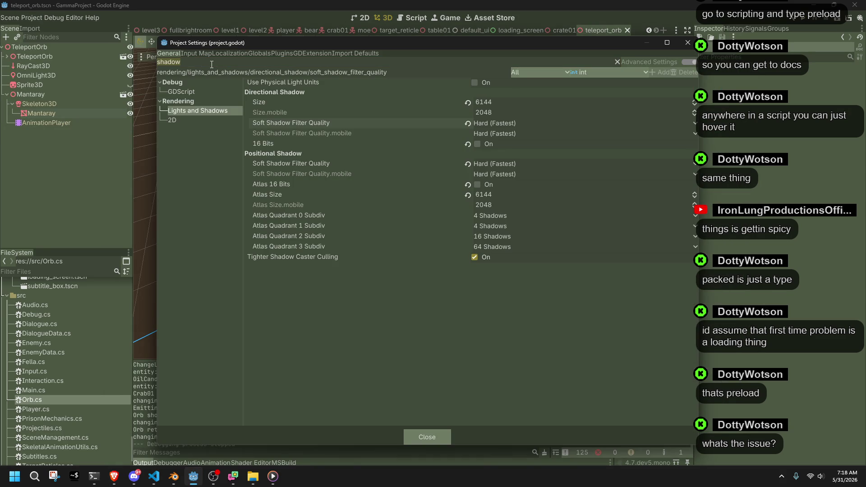
key(BackSpace)
key(BackSpace)
key(BackSpace)
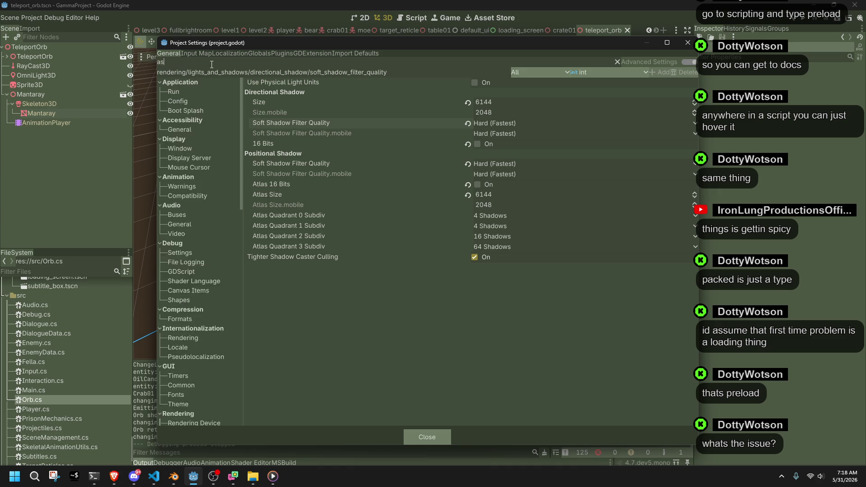
text(async)
click(195, 89)
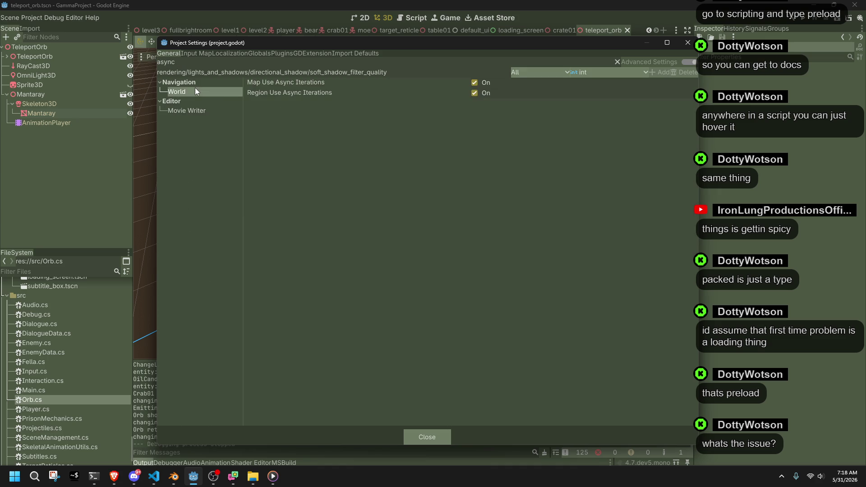
click(209, 65)
key(BackSpace)
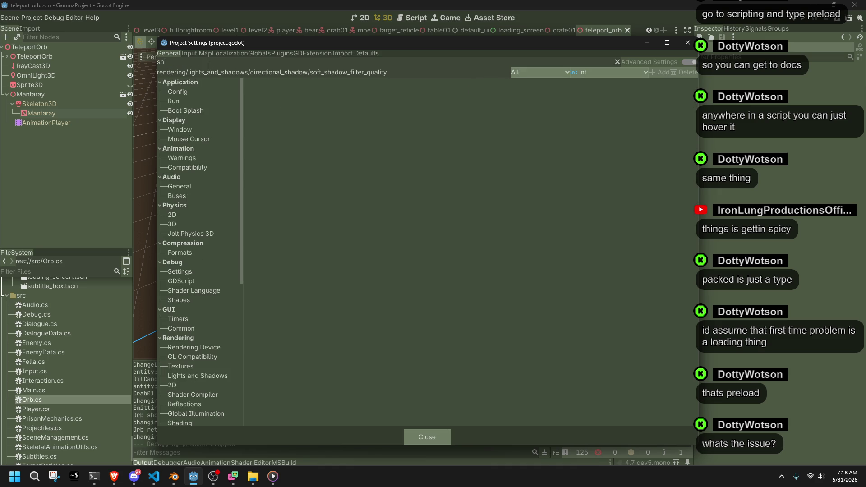
text(re)
key(BackSpace)
key(BackSpace)
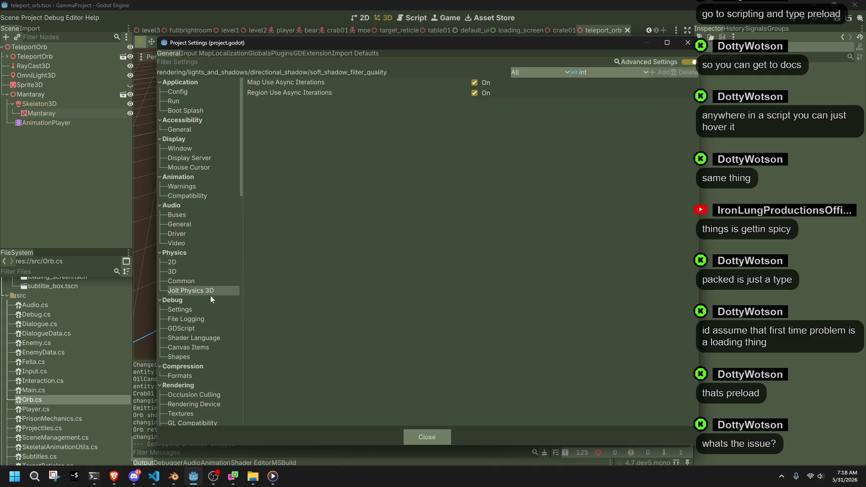
scroll(199, 343, down, 2)
click(197, 351)
scroll(195, 369, down, 4)
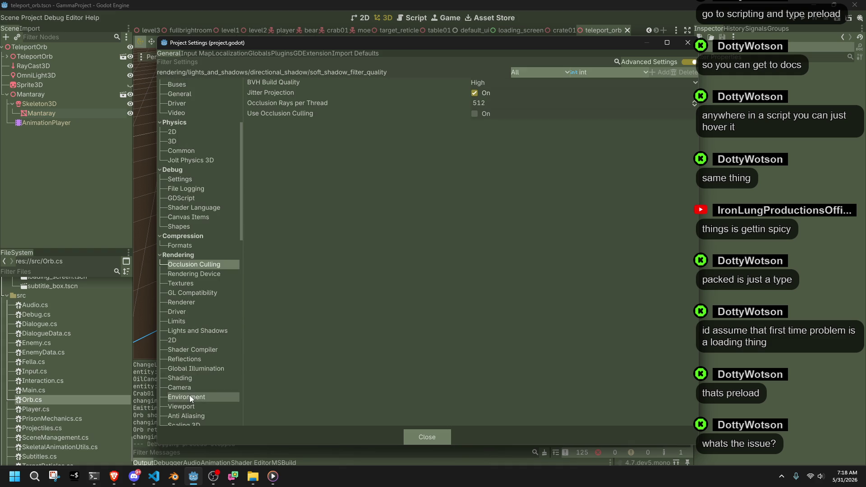
click(186, 382)
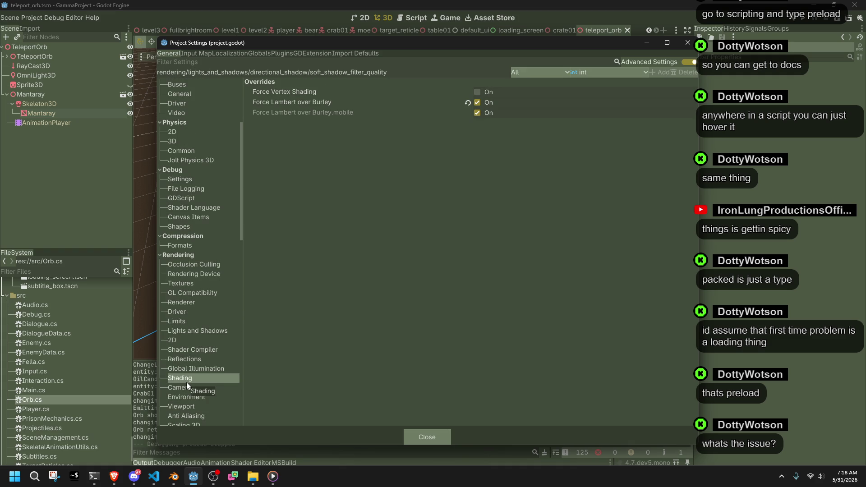
click(477, 92)
click(478, 92)
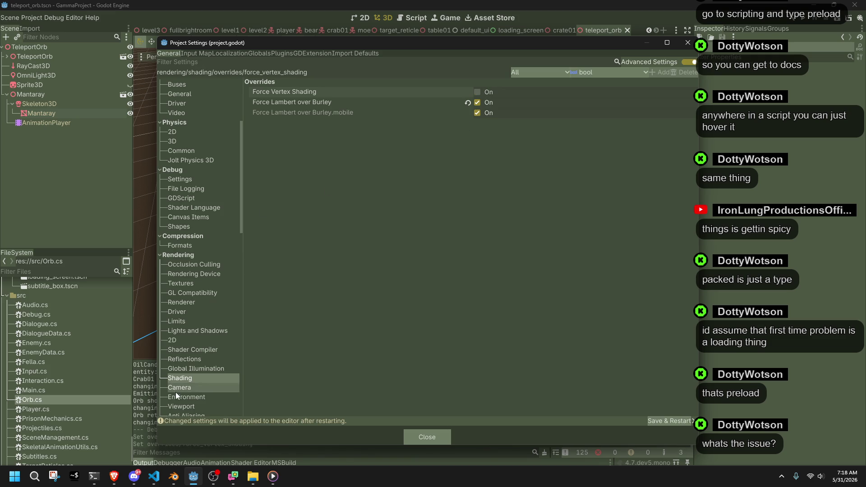
scroll(192, 393, down, 1)
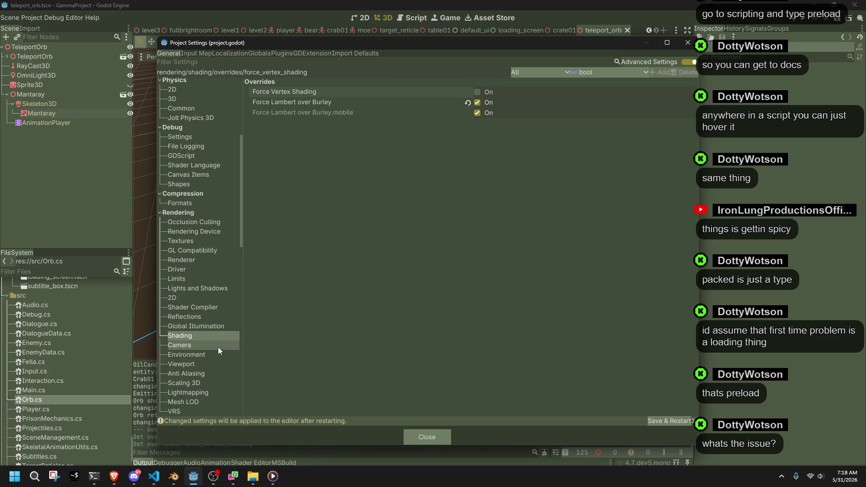
scroll(218, 347, down, 3)
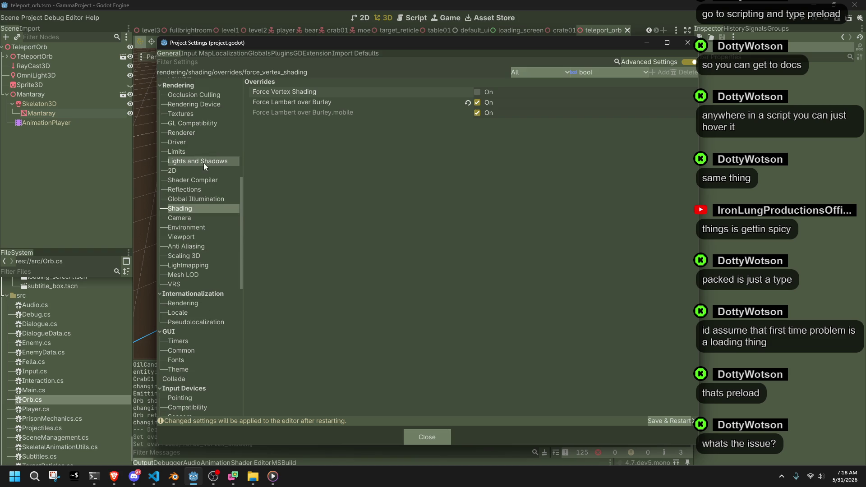
click(192, 153)
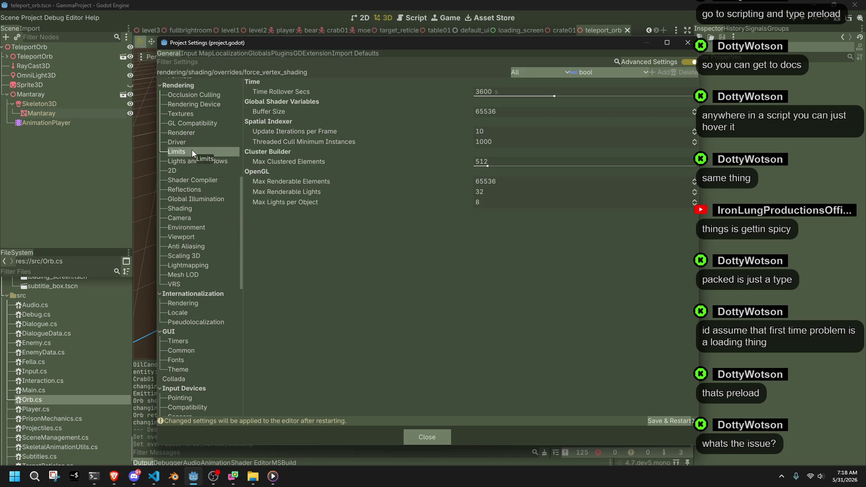
click(193, 224)
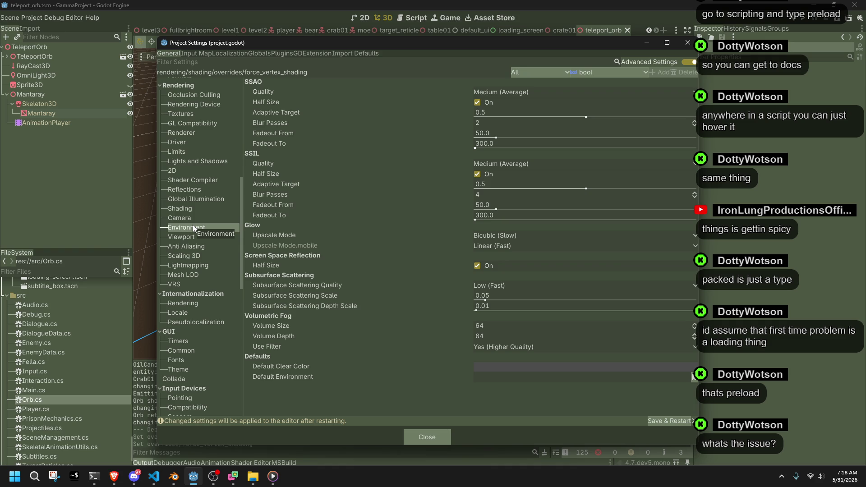
click(194, 235)
click(194, 244)
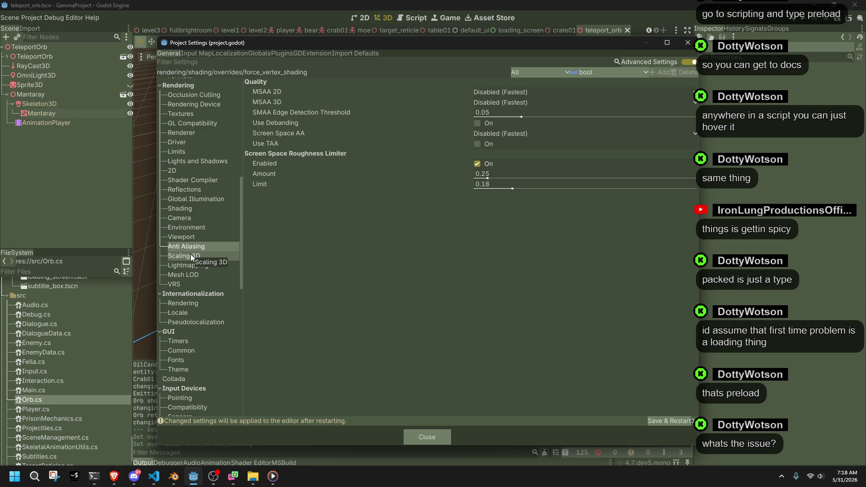
click(190, 255)
click(190, 266)
click(188, 274)
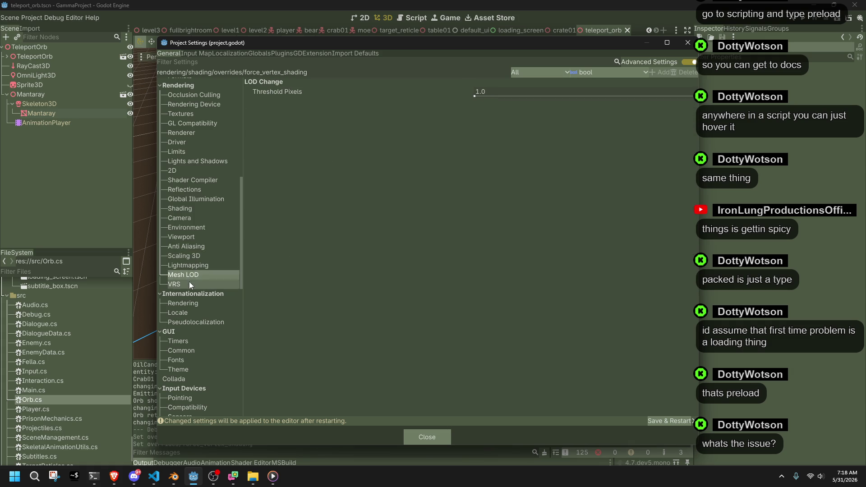
mouse_move(268, 92)
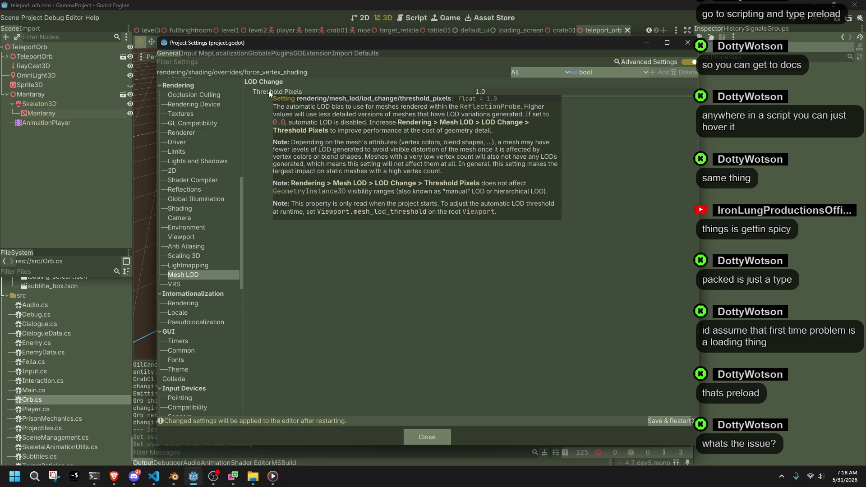
click(178, 293)
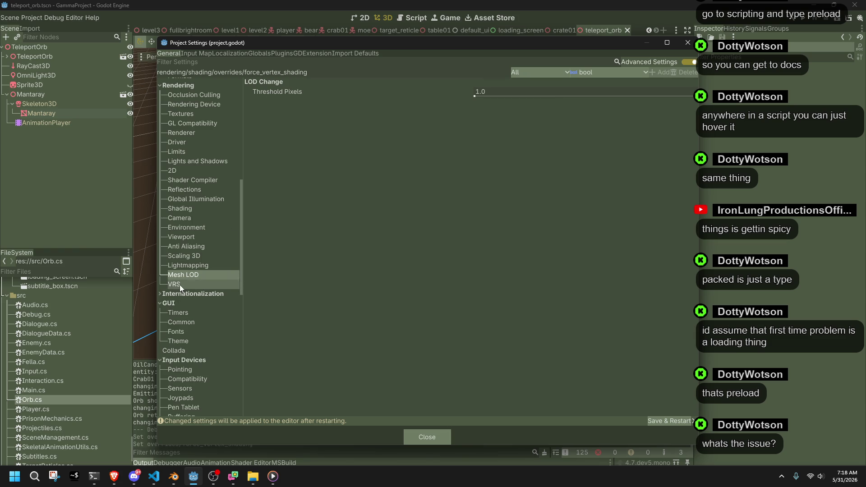
click(179, 285)
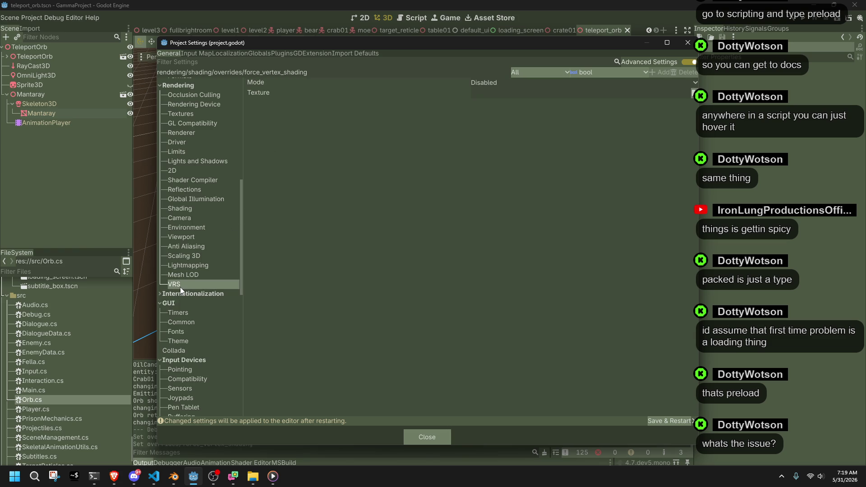
scroll(180, 287, up, 5)
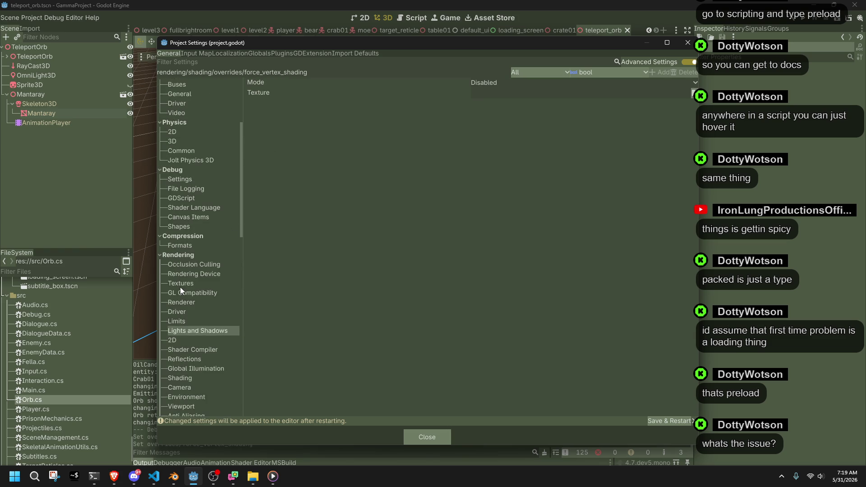
click(190, 267)
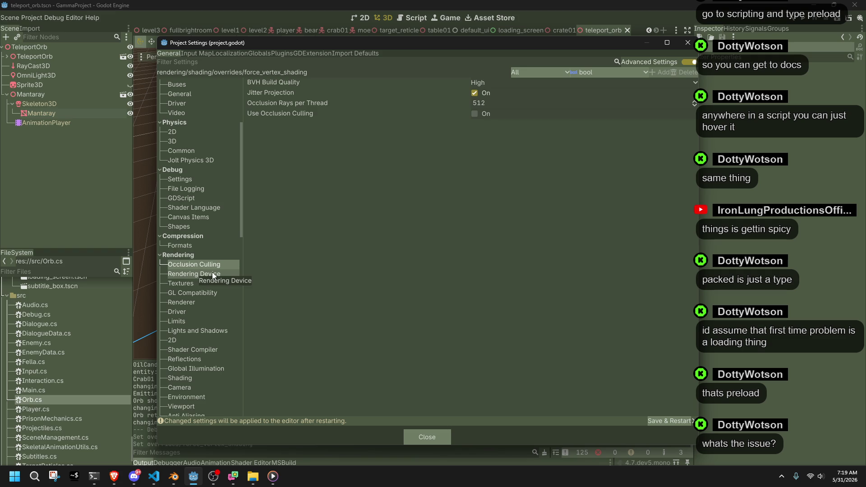
click(199, 276)
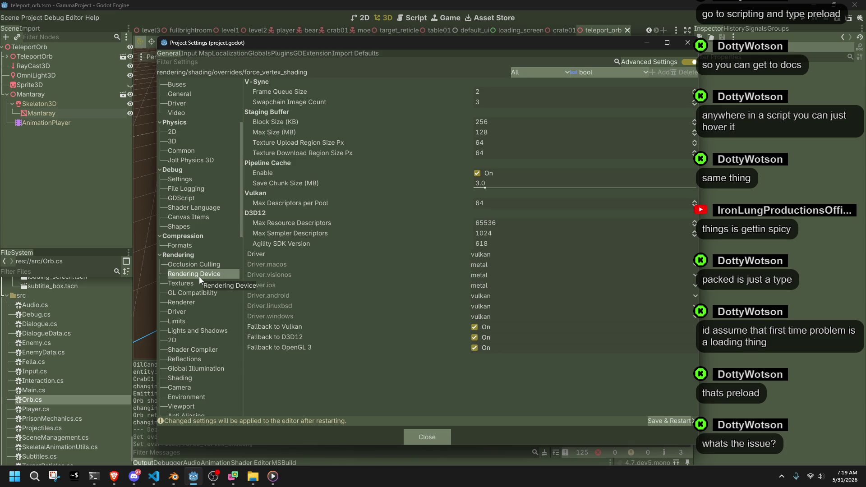
click(212, 285)
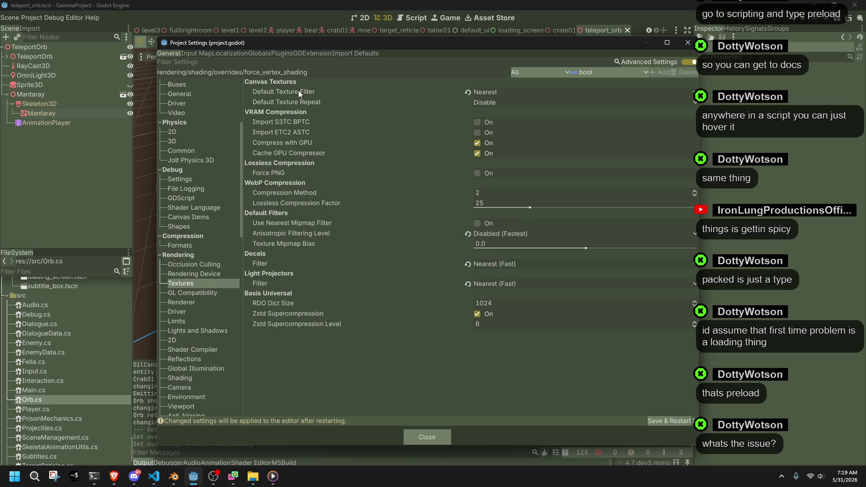
mouse_move(415, 242)
click(181, 296)
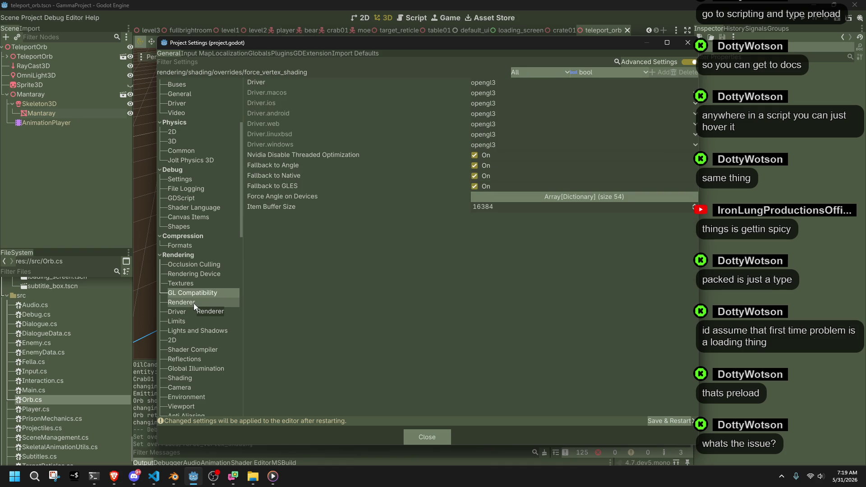
click(193, 303)
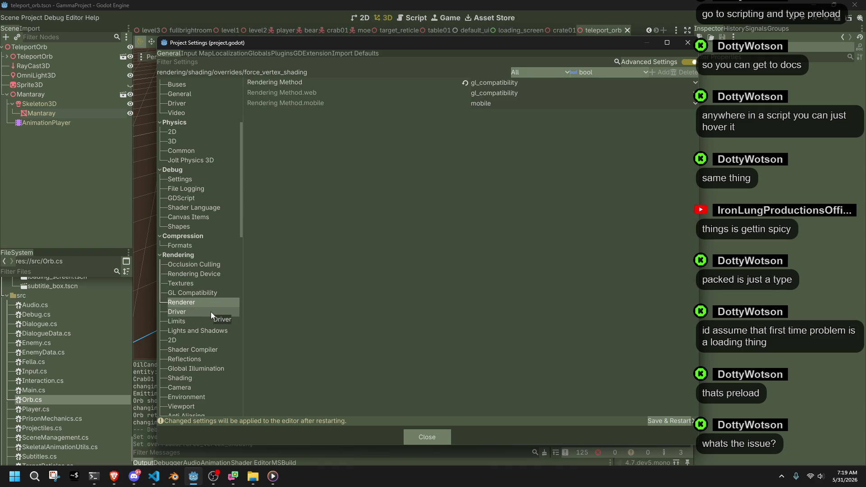
click(212, 315)
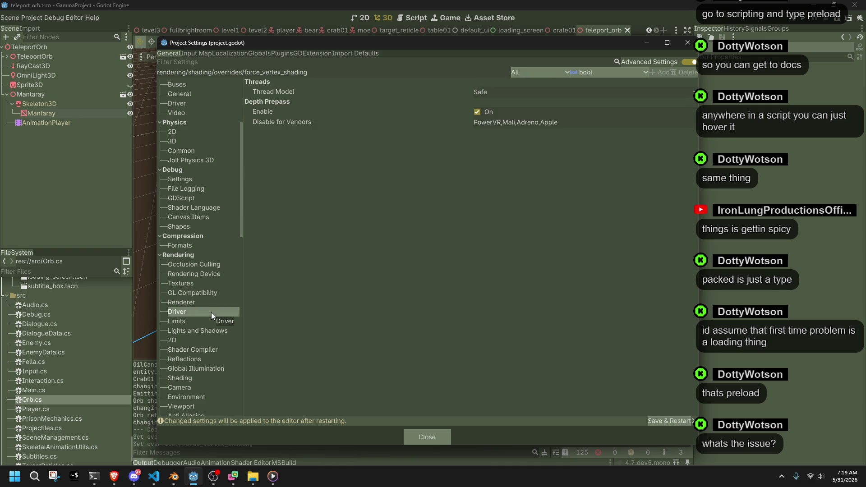
mouse_move(288, 90)
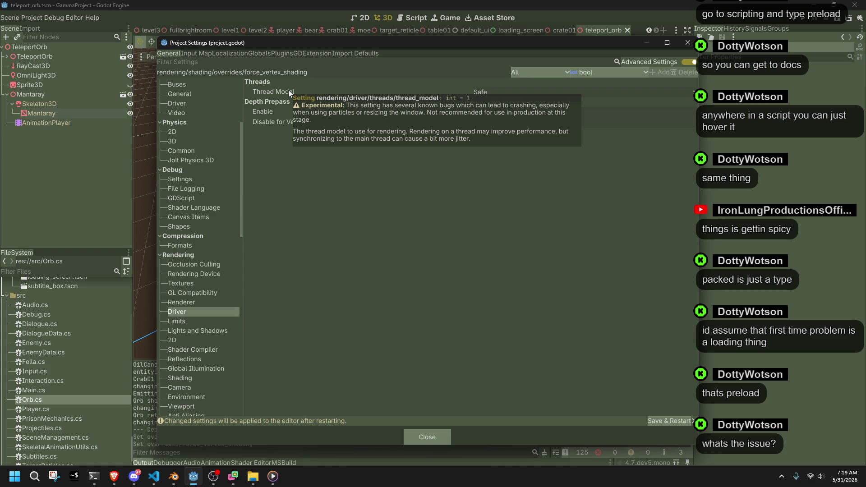
click(506, 90)
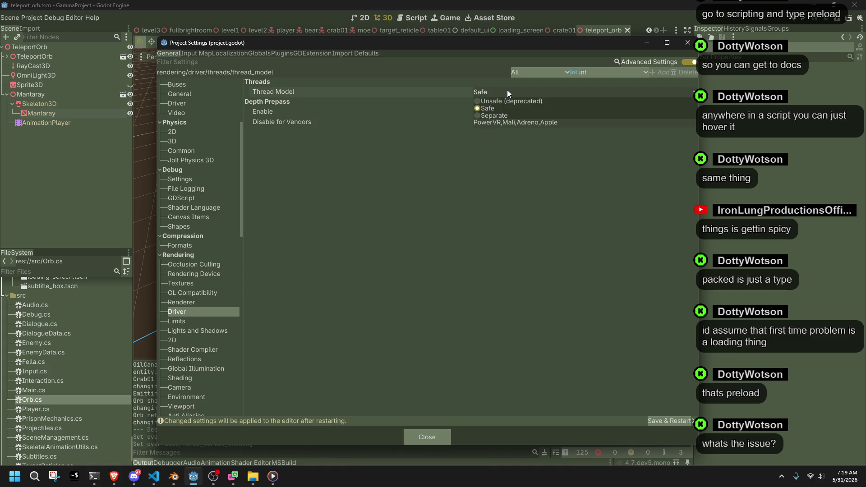
click(502, 116)
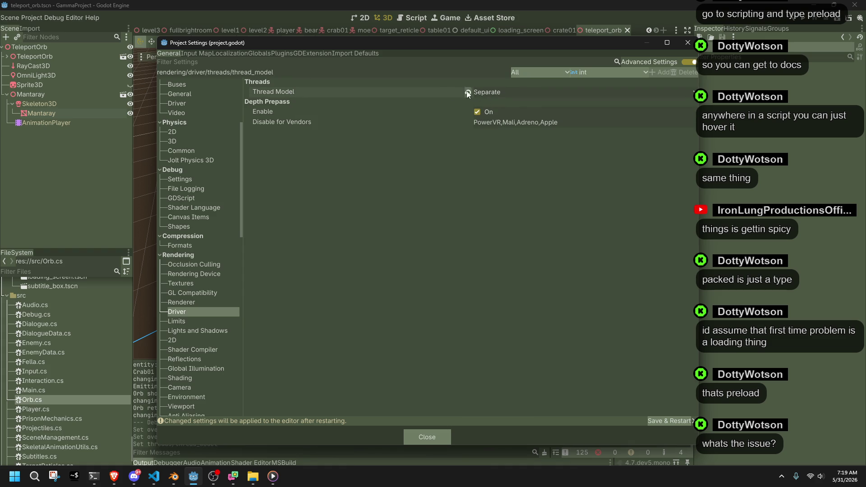
mouse_move(444, 91)
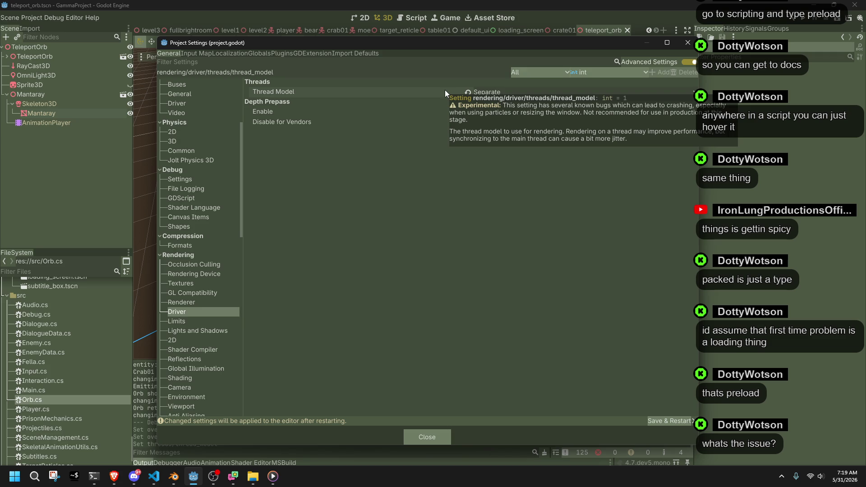
click(467, 92)
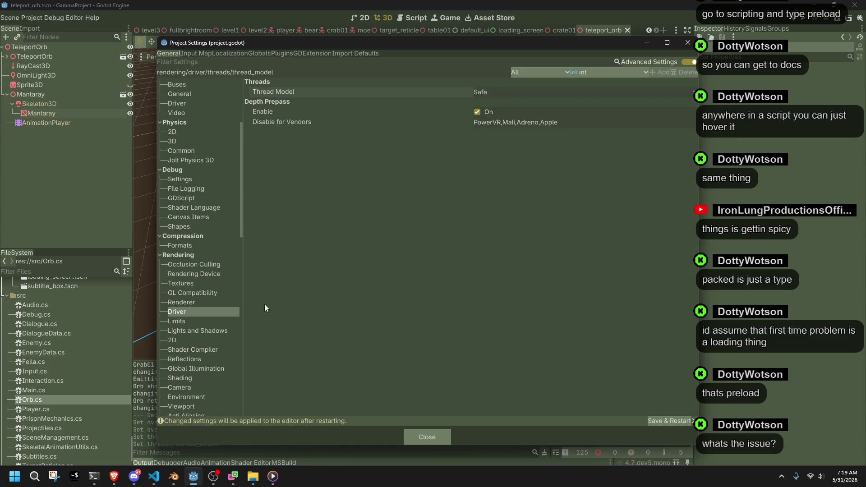
click(204, 324)
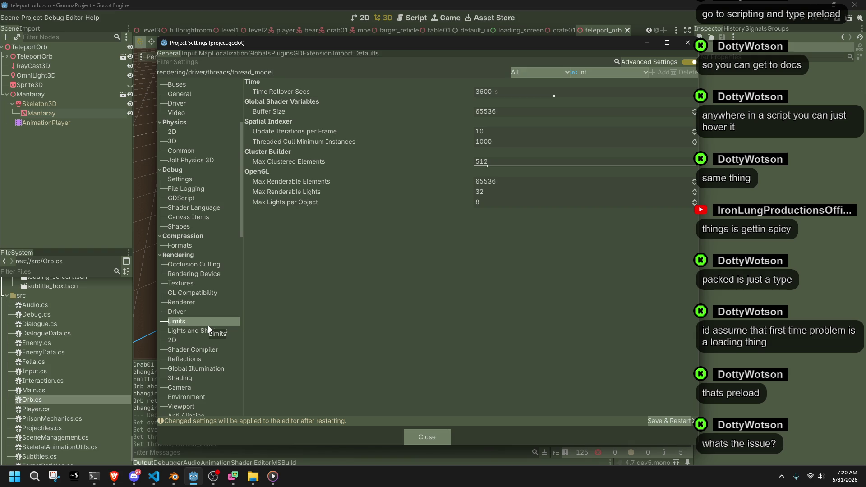
click(220, 349)
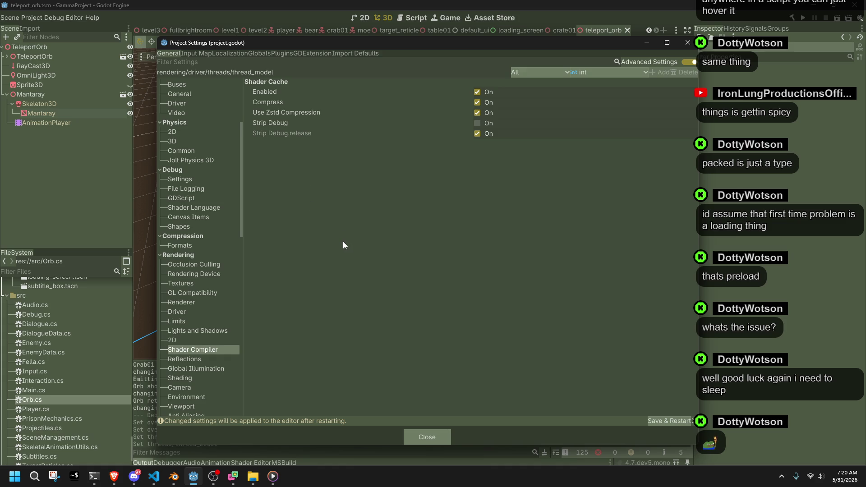
mouse_move(269, 123)
key(alt+Tab)
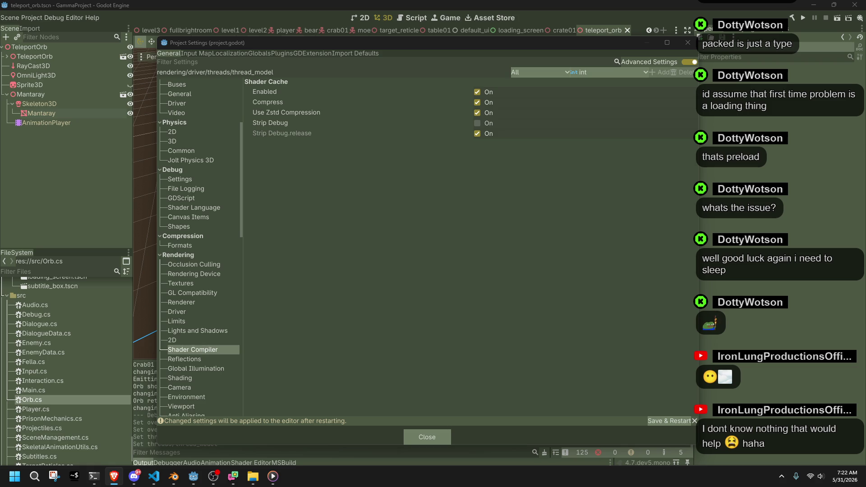
key(alt+Tab)
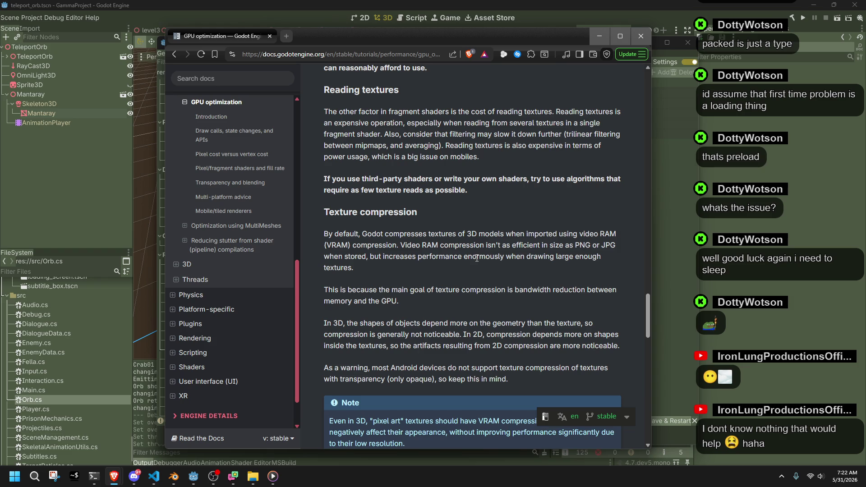
drag(312, 37, 388, 86)
key(alt+Tab)
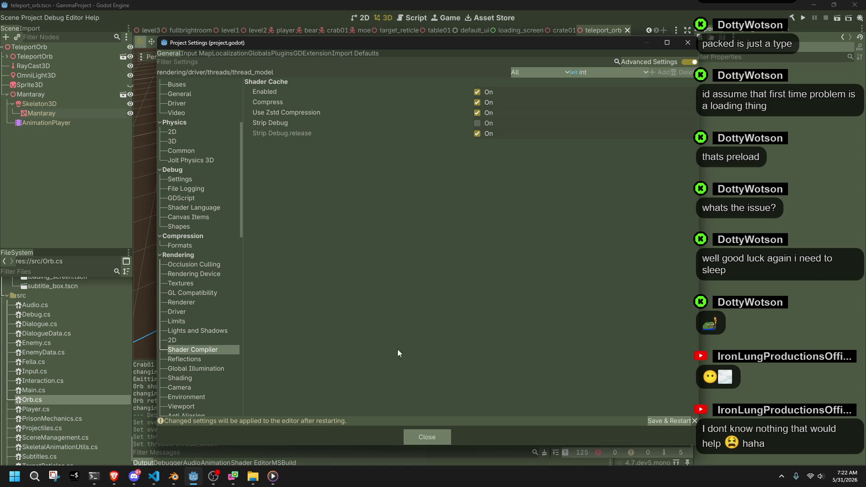
click(419, 432)
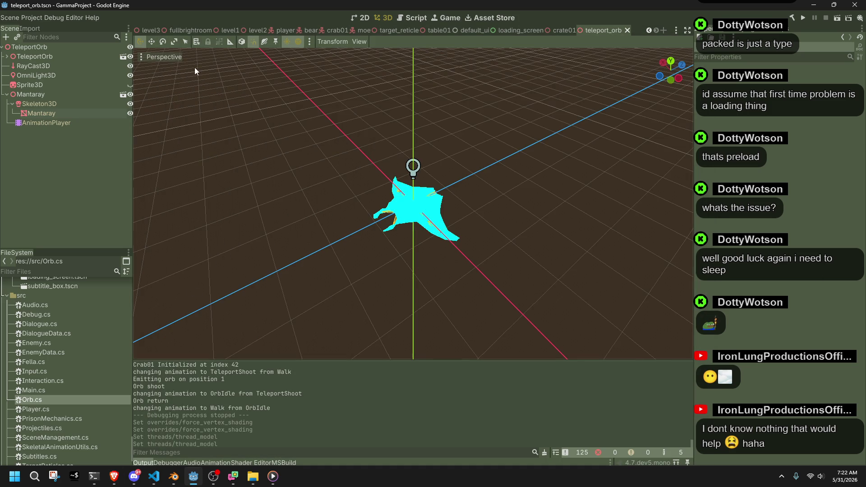
click(146, 30)
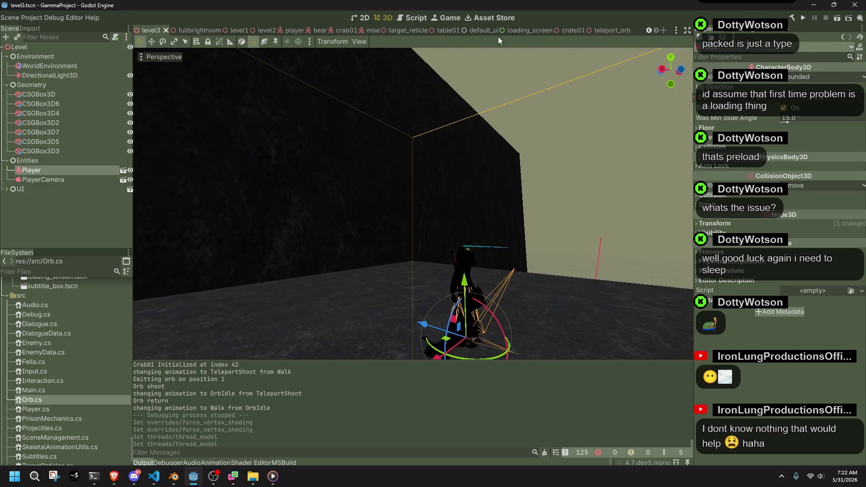
mouse_move(176, 31)
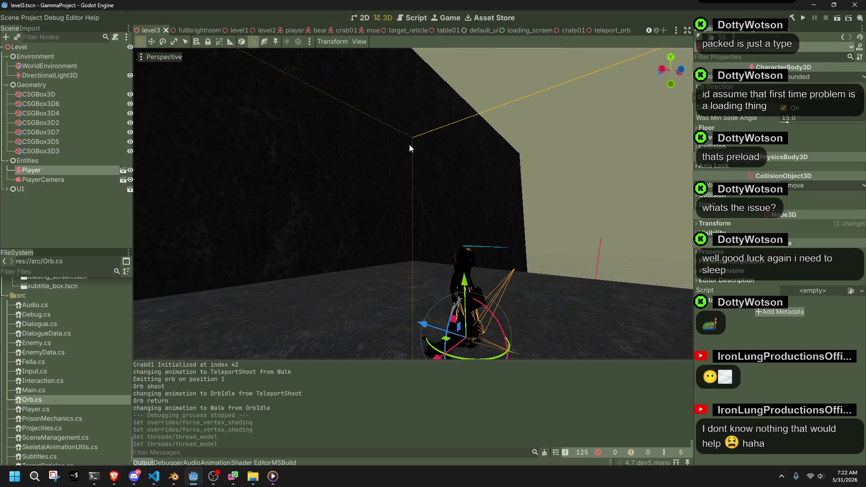
click(176, 30)
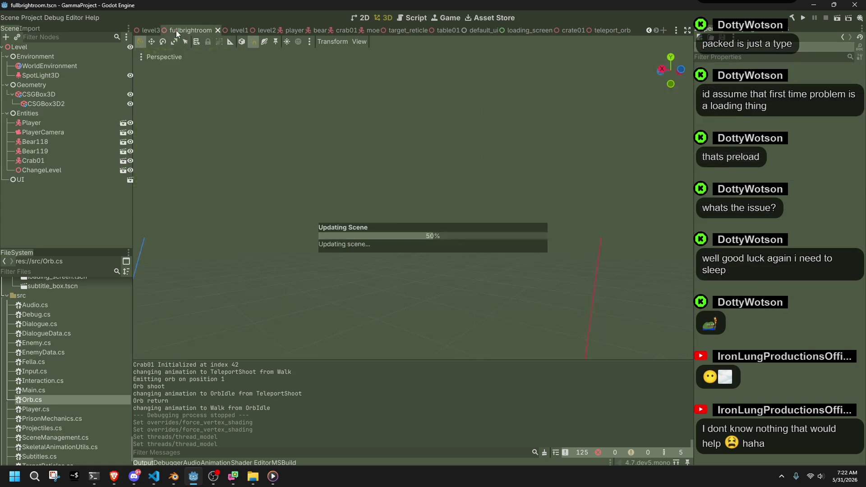
click(136, 34)
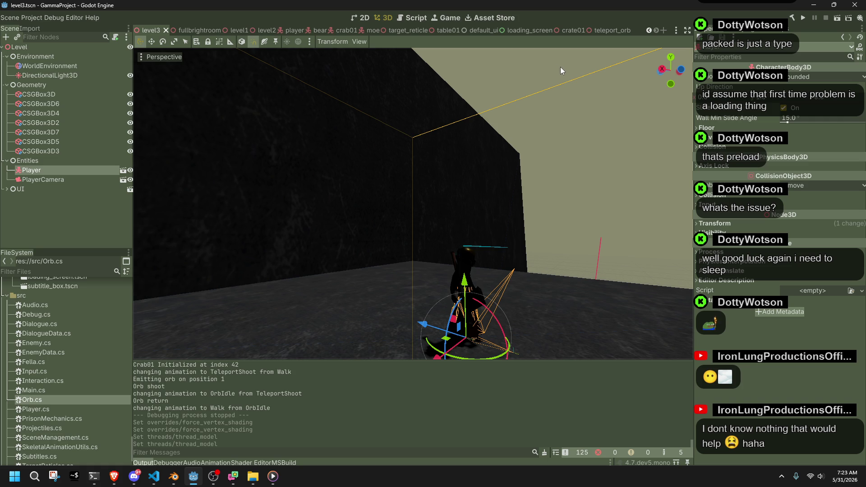
click(287, 30)
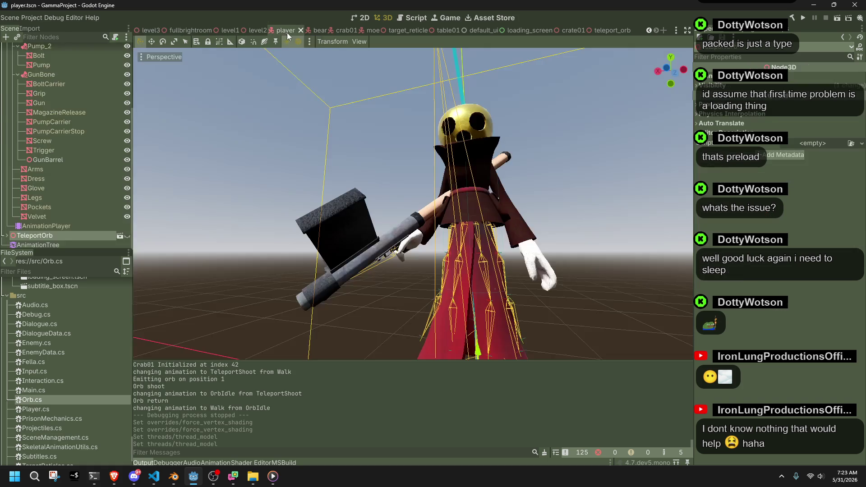
click(128, 235)
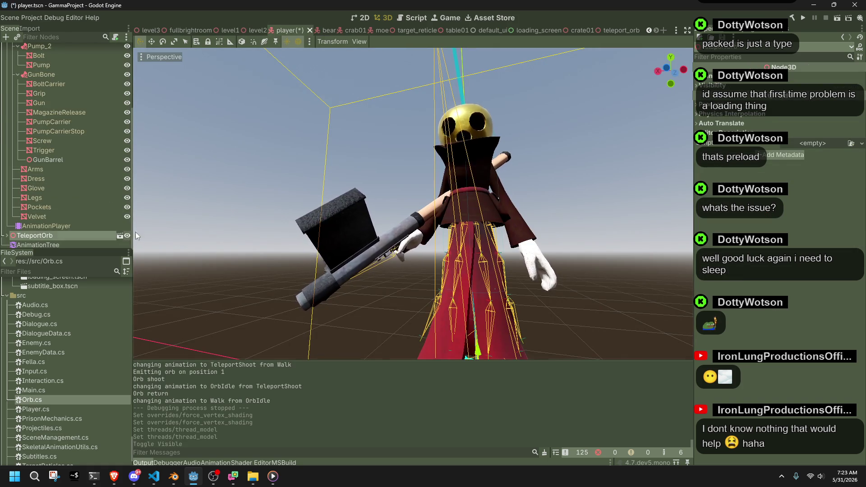
scroll(323, 226, down, 4)
scroll(322, 226, down, 2)
click(536, 242)
key(ctrl+s)
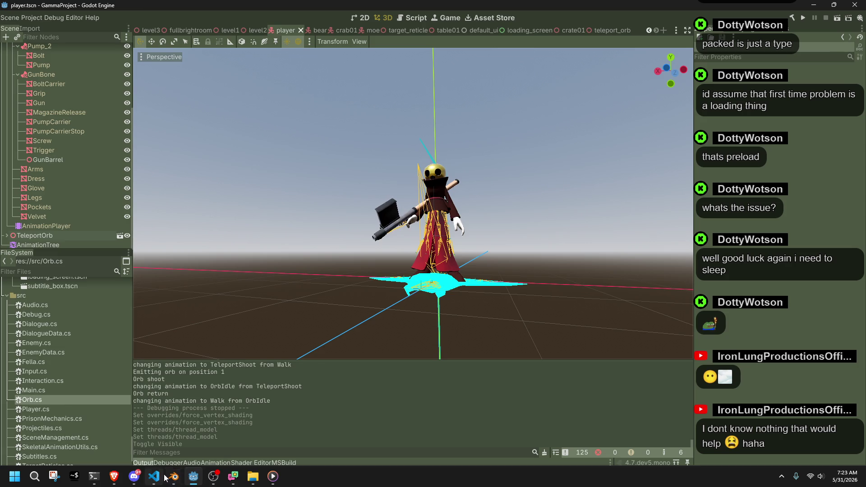
click(157, 477)
scroll(256, 345, down, 2)
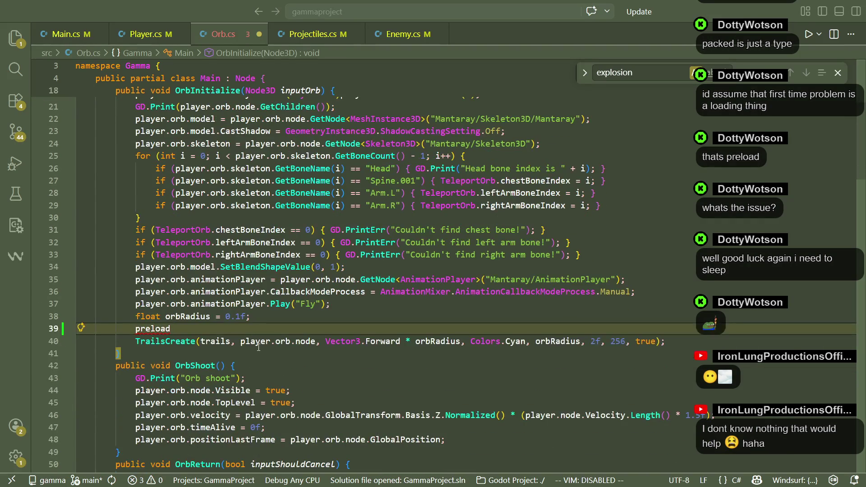
click(256, 342)
double_click(152, 328)
click(279, 323)
key(BackSpace)
key(BackSpace)
key(BackSpace)
key(ctrl+s)
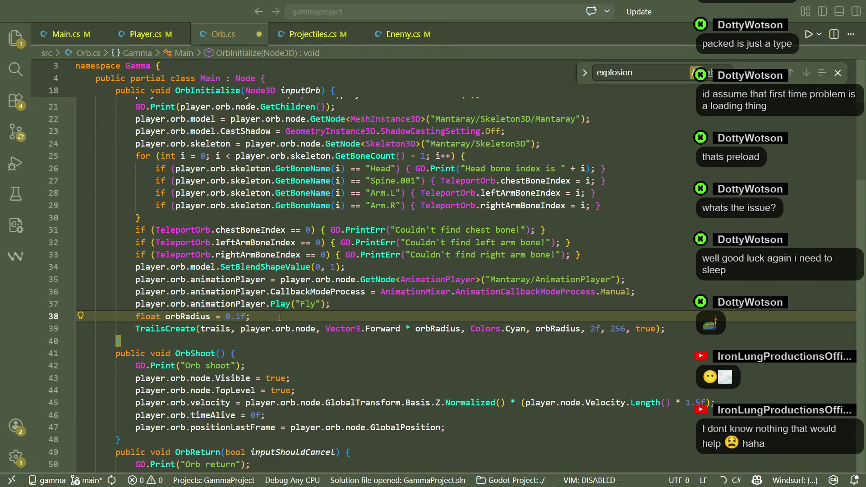
scroll(379, 274, down, 4)
scroll(379, 275, up, 5)
key(ctrl+Page_Up)
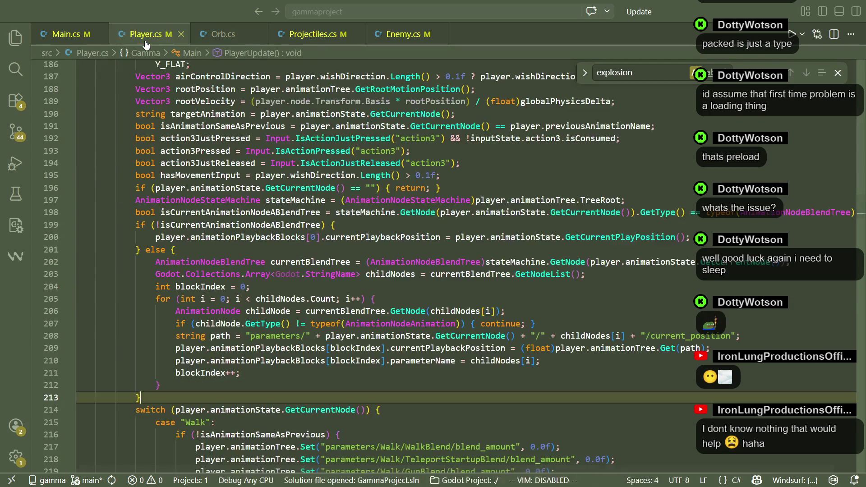
scroll(331, 353, down, 7)
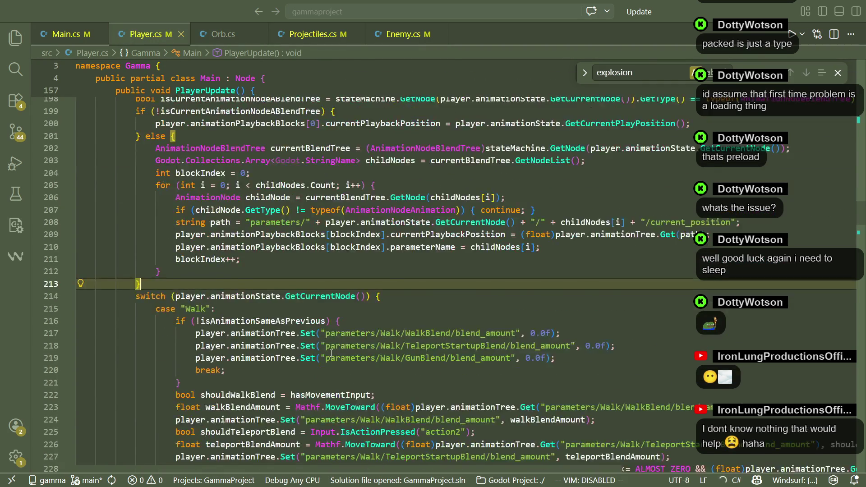
scroll(331, 353, down, 7)
scroll(338, 340, up, 14)
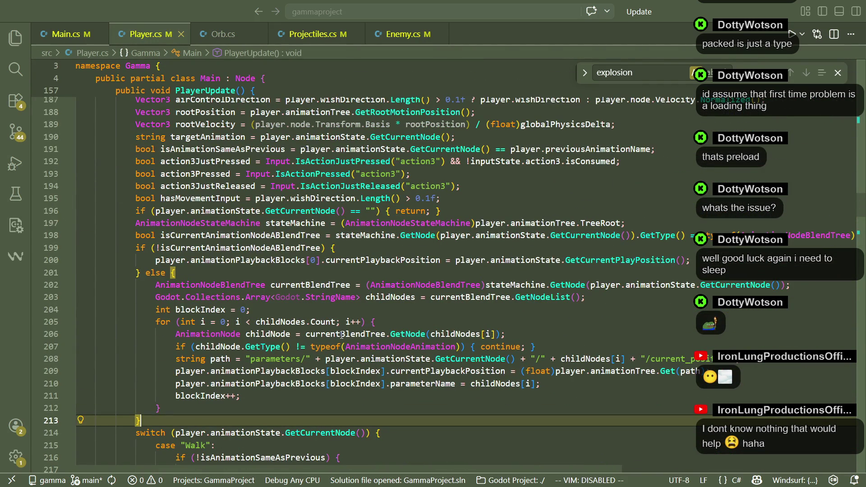
mouse_move(360, 344)
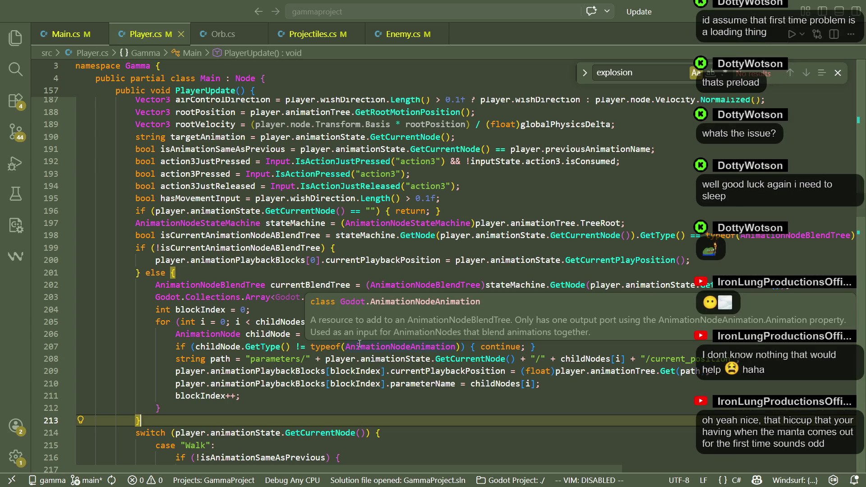
click(332, 268)
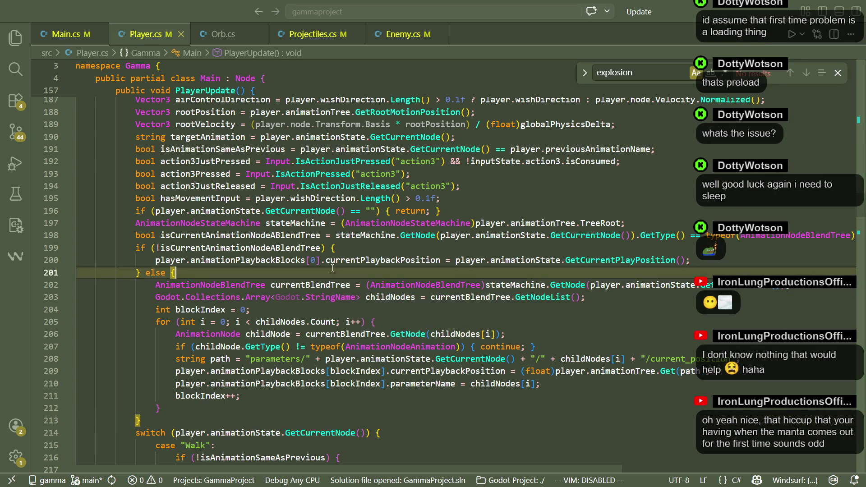
click(266, 407)
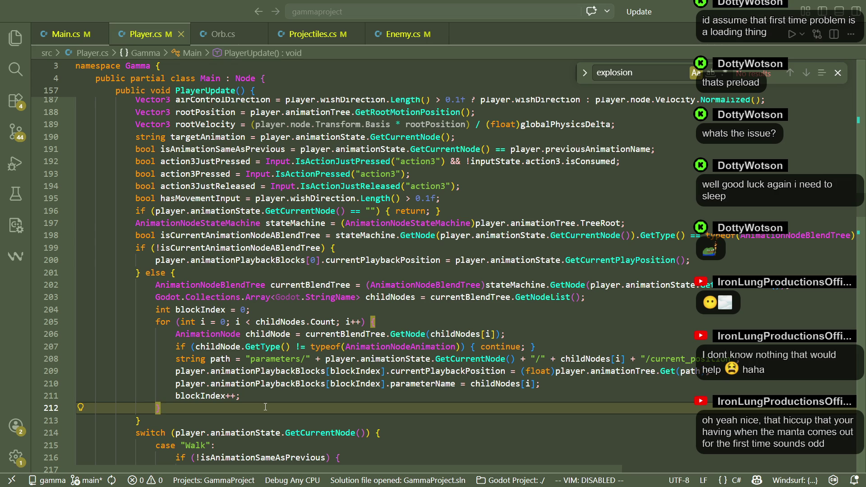
text(})
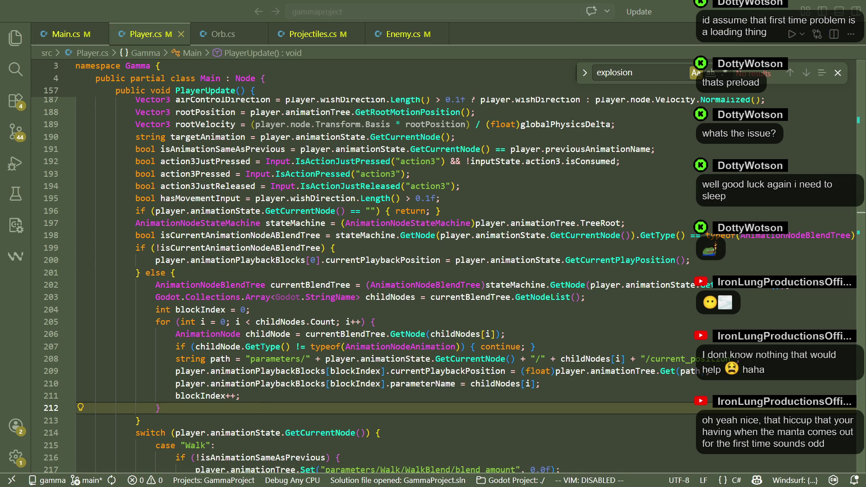
key(alt+Tab)
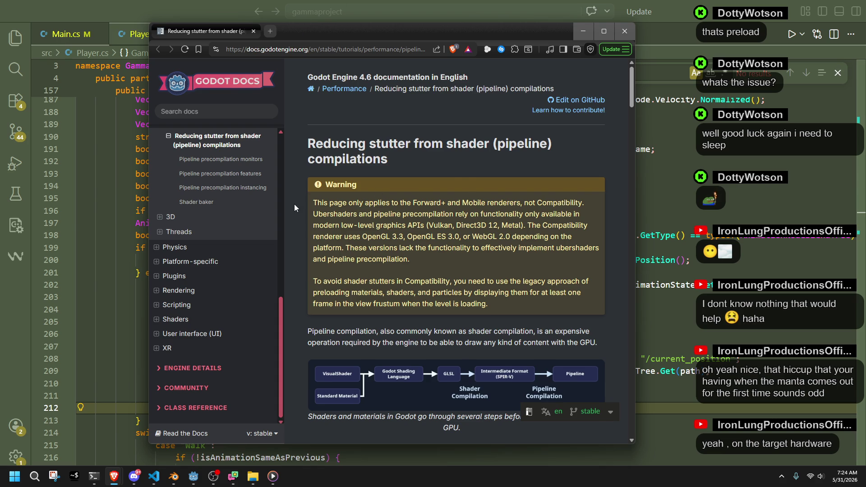
scroll(295, 207, down, 3)
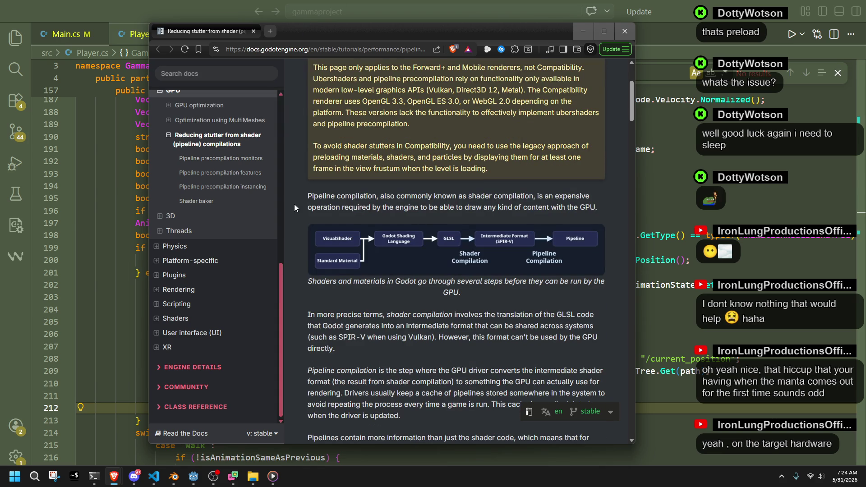
scroll(295, 205, down, 2)
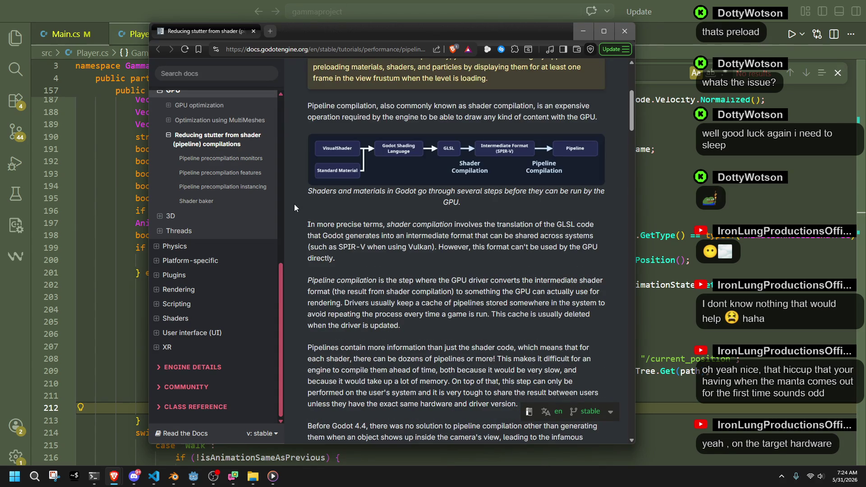
scroll(294, 204, down, 5)
scroll(294, 207, down, 2)
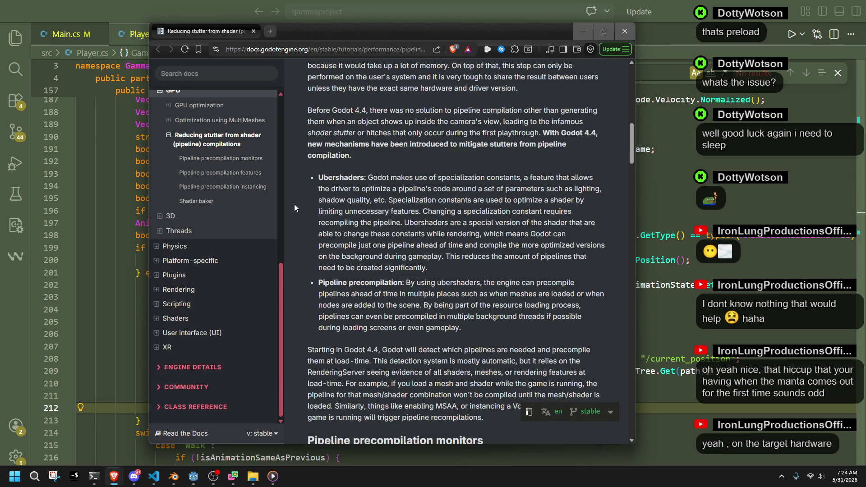
scroll(295, 207, down, 3)
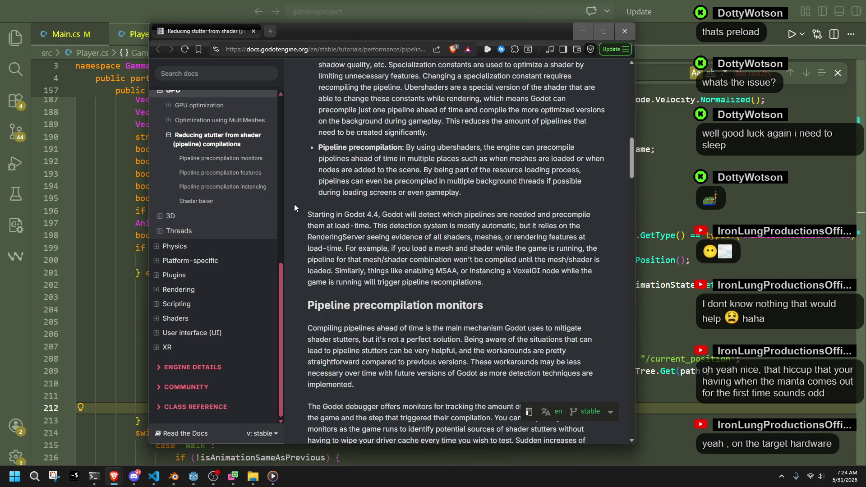
scroll(294, 207, down, 4)
scroll(294, 208, down, 9)
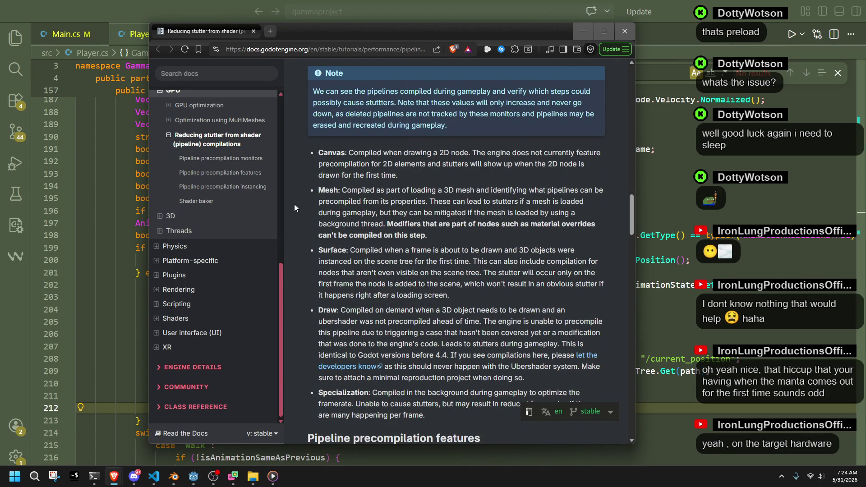
scroll(294, 208, down, 6)
scroll(294, 203, down, 3)
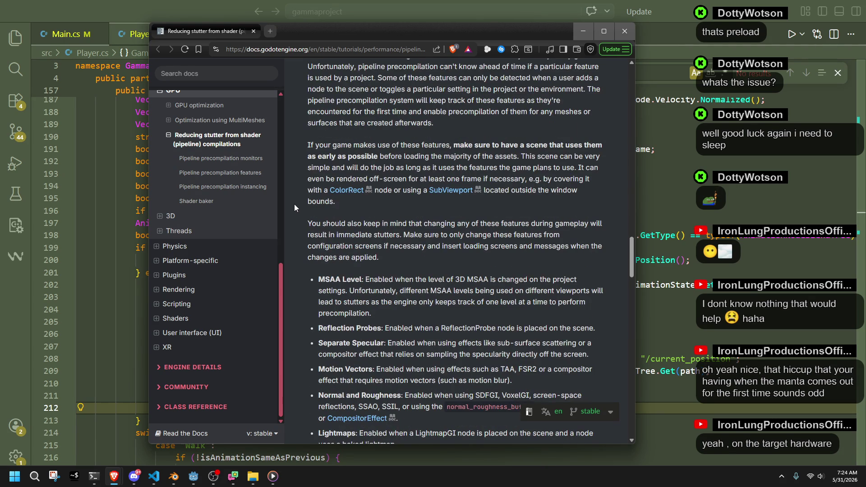
scroll(294, 204, down, 2)
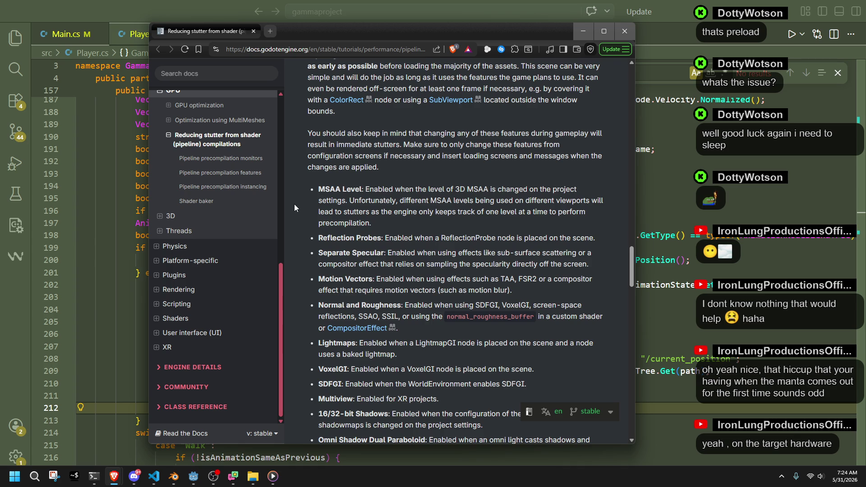
scroll(295, 205, down, 1)
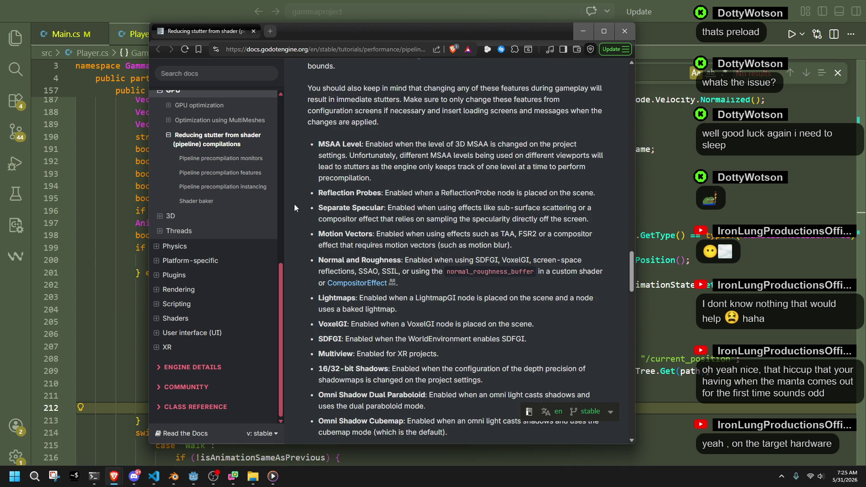
scroll(294, 205, down, 3)
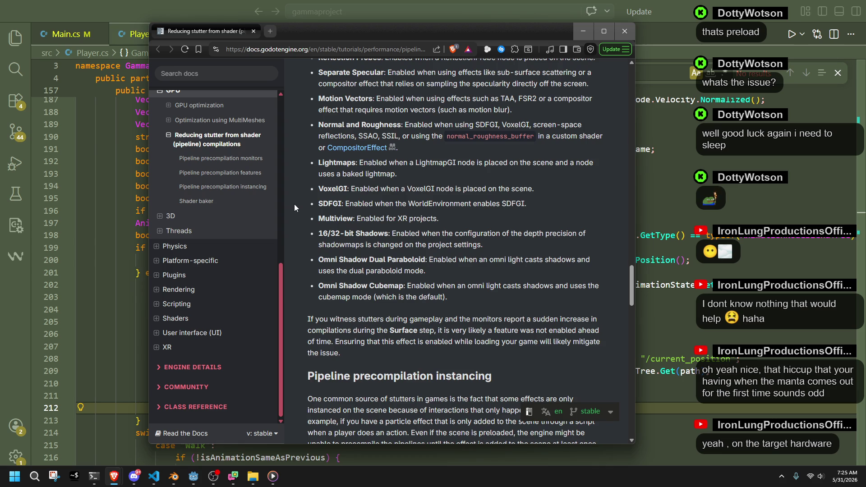
scroll(294, 204, down, 10)
scroll(294, 205, down, 15)
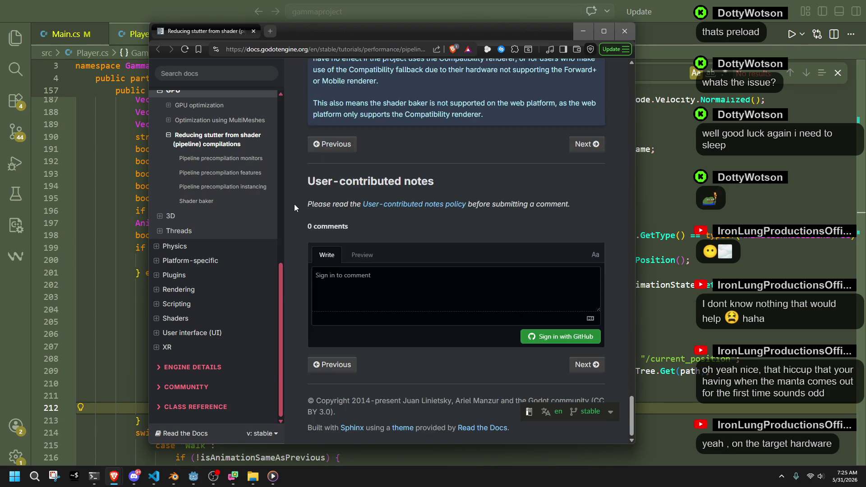
scroll(294, 204, up, 15)
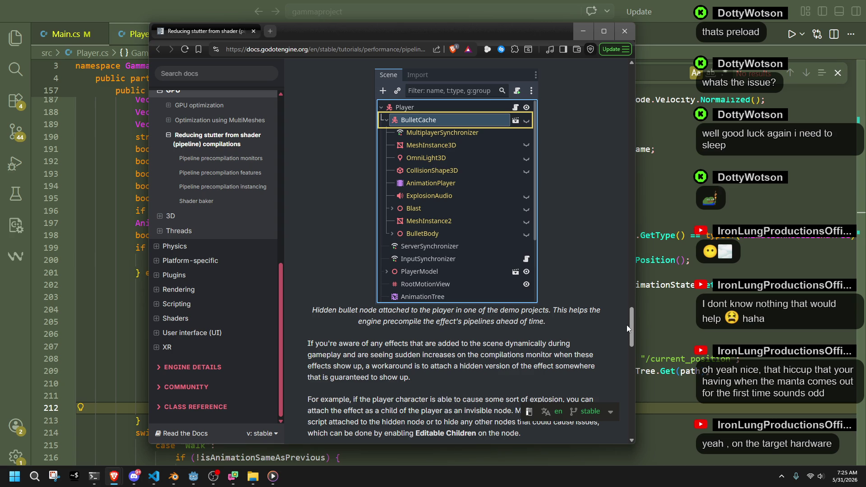
scroll(626, 324, up, 1)
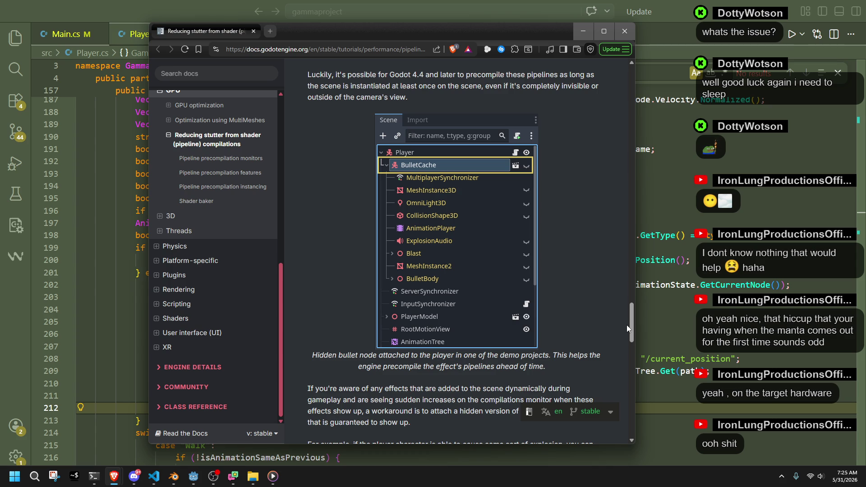
scroll(626, 324, up, 4)
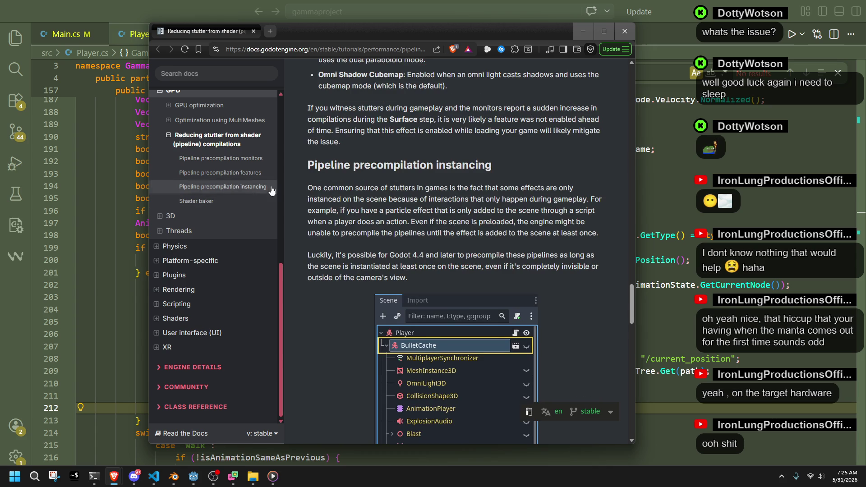
mouse_move(311, 185)
mouse_down()
mouse_move(486, 186)
mouse_move(353, 200)
mouse_move(412, 188)
mouse_move(469, 202)
mouse_move(589, 198)
mouse_move(304, 226)
mouse_move(316, 210)
mouse_move(421, 201)
mouse_move(494, 209)
mouse_up()
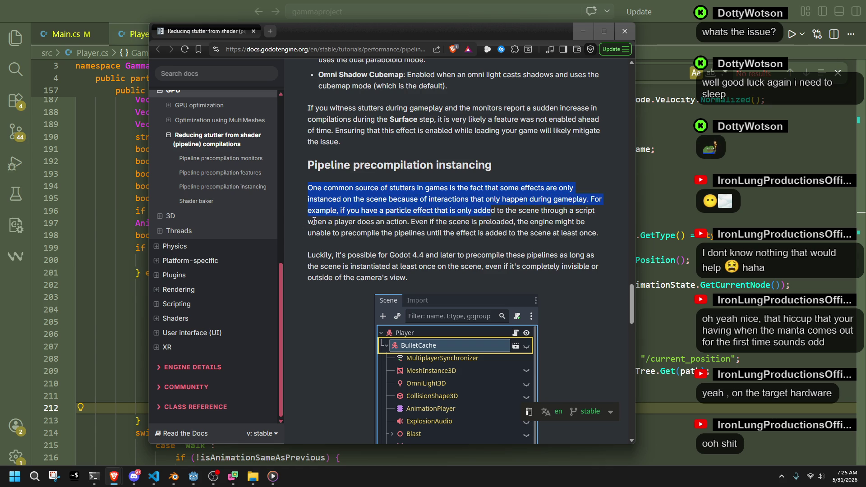
mouse_move(306, 224)
mouse_down()
mouse_move(499, 230)
mouse_move(339, 233)
mouse_move(540, 232)
mouse_up()
click(408, 213)
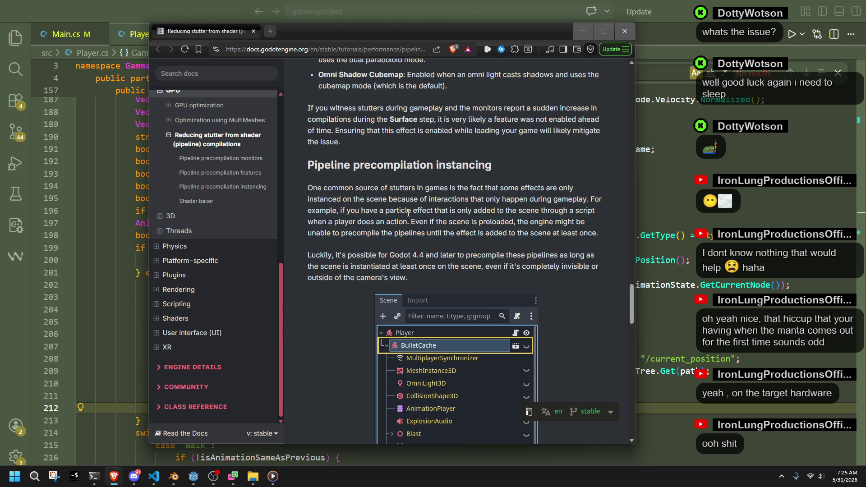
mouse_move(306, 255)
mouse_down()
mouse_move(521, 263)
mouse_move(375, 263)
mouse_move(479, 269)
mouse_up()
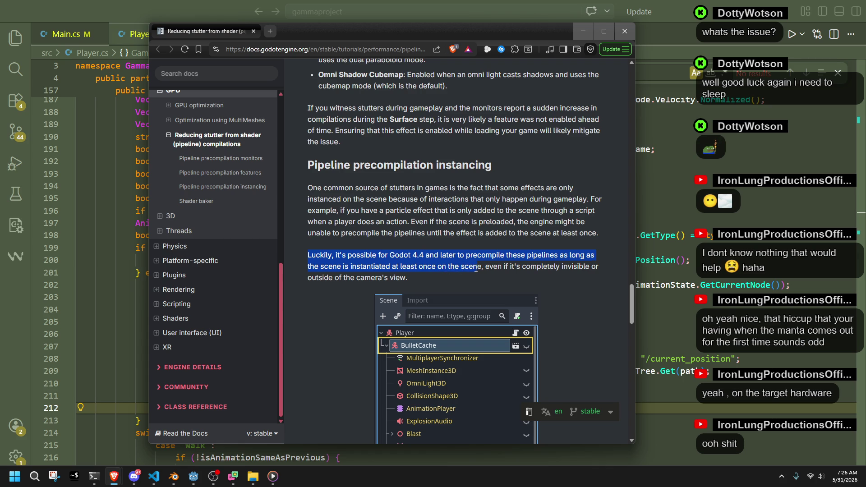
click(409, 282)
double_click(319, 279)
click(319, 279)
double_click(321, 278)
click(323, 278)
click(325, 278)
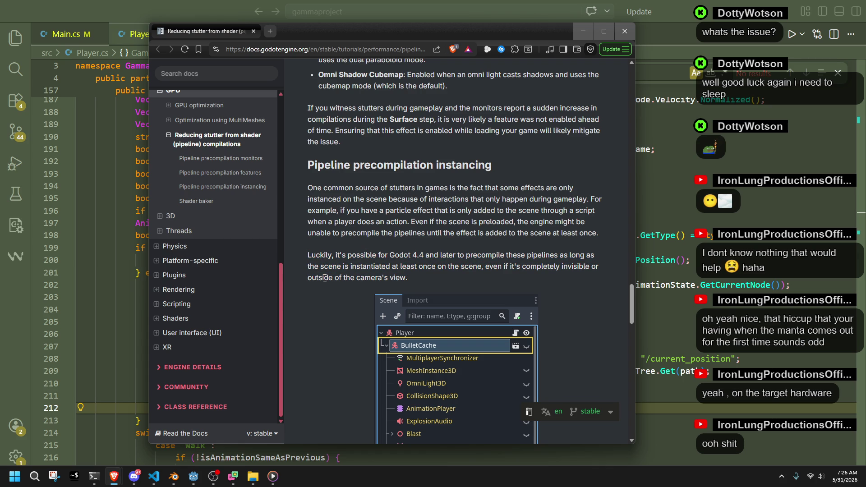
scroll(298, 269, down, 2)
scroll(297, 268, down, 1)
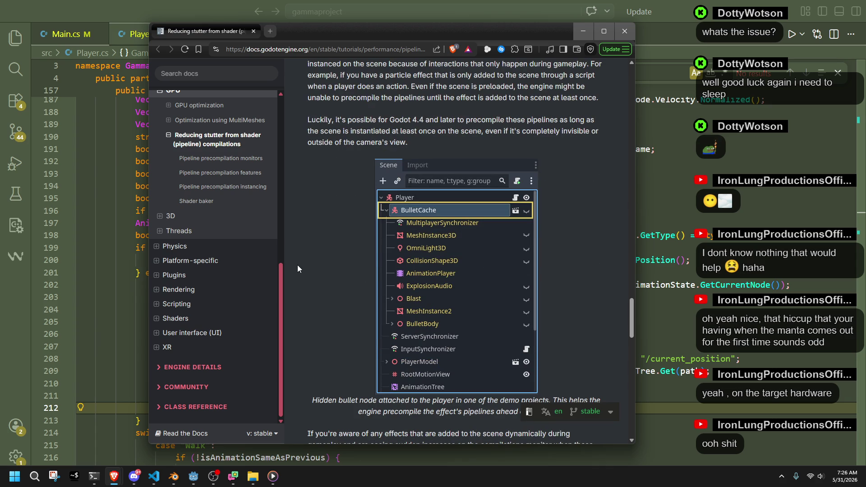
scroll(298, 269, down, 2)
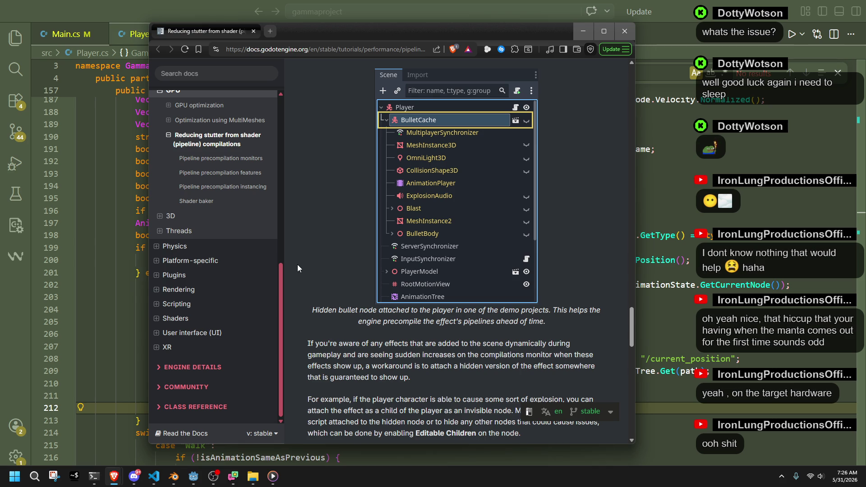
scroll(298, 268, down, 3)
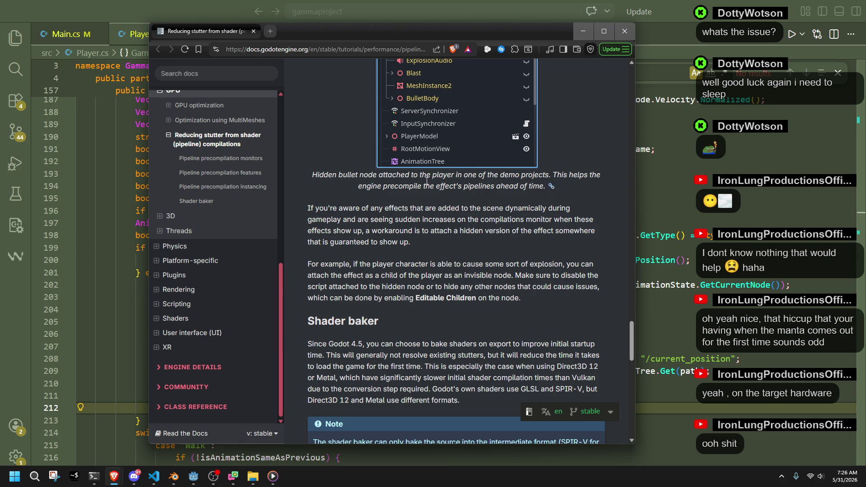
click(253, 32)
click(307, 309)
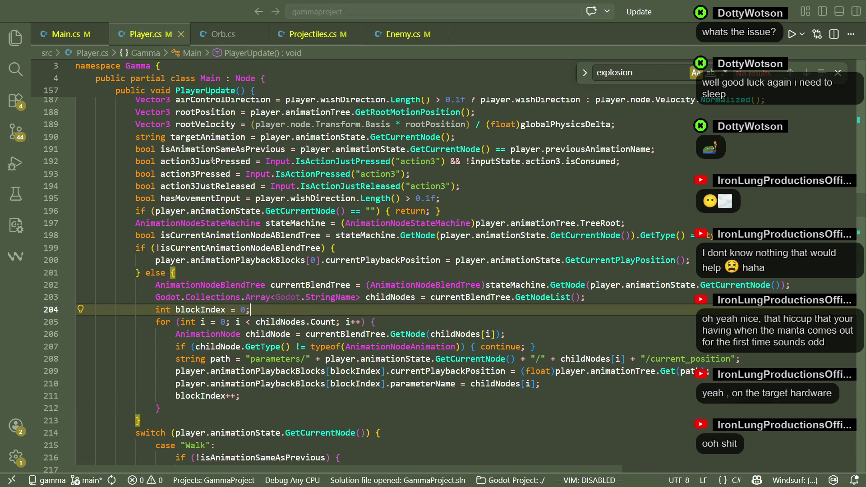
key(alt+Tab)
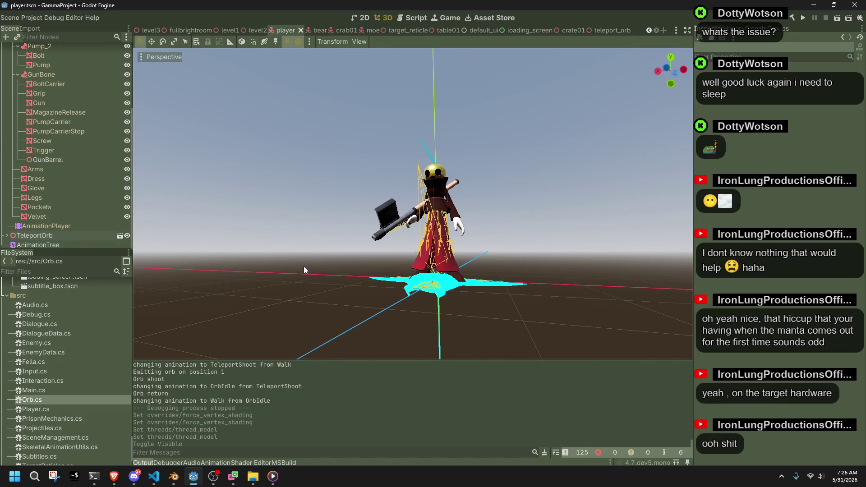
click(29, 234)
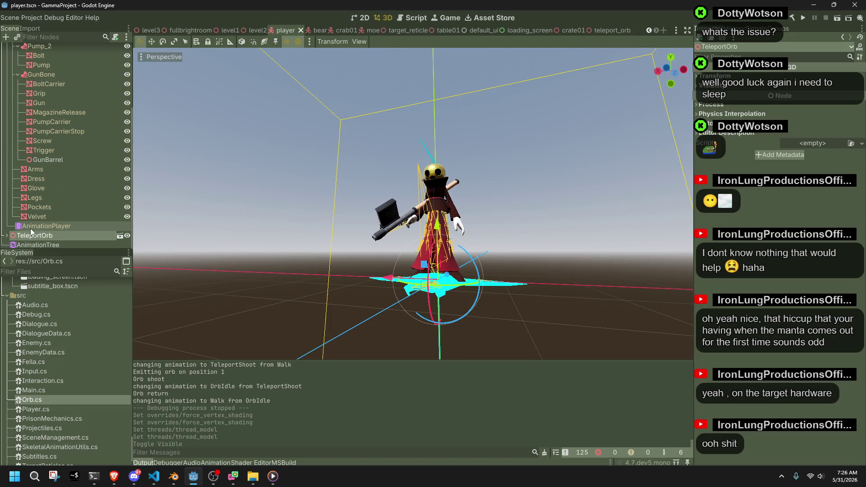
click(6, 235)
scroll(36, 212, down, 4)
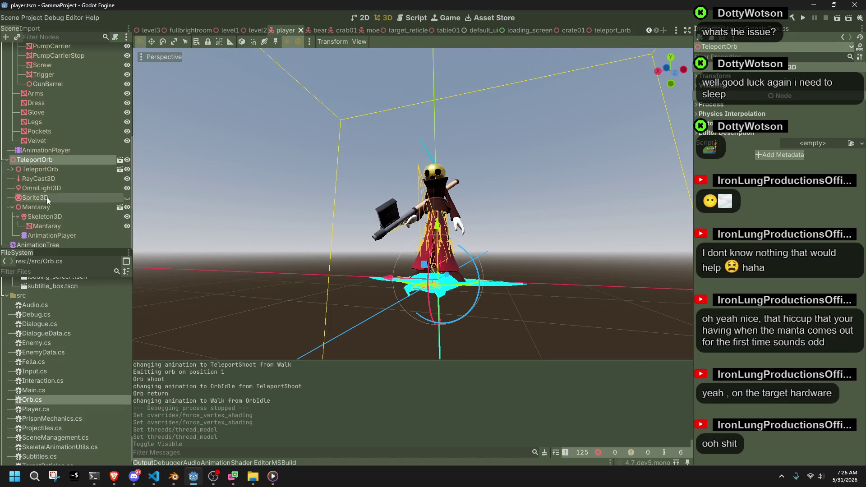
click(52, 187)
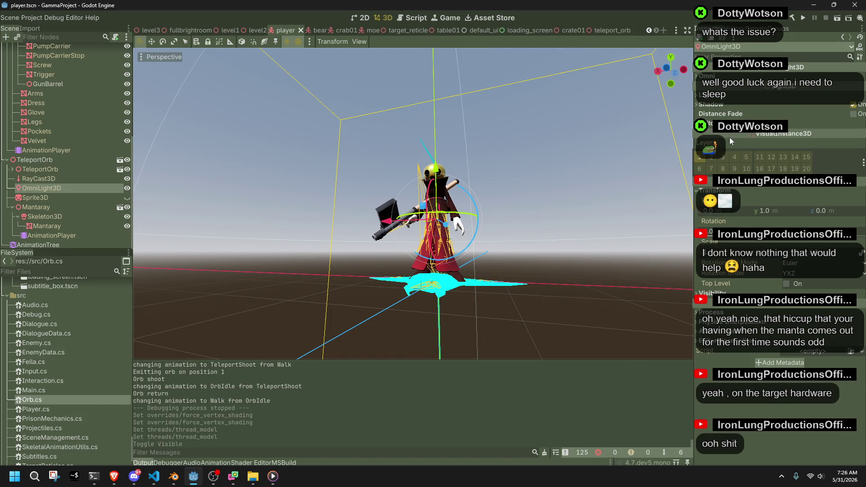
click(707, 98)
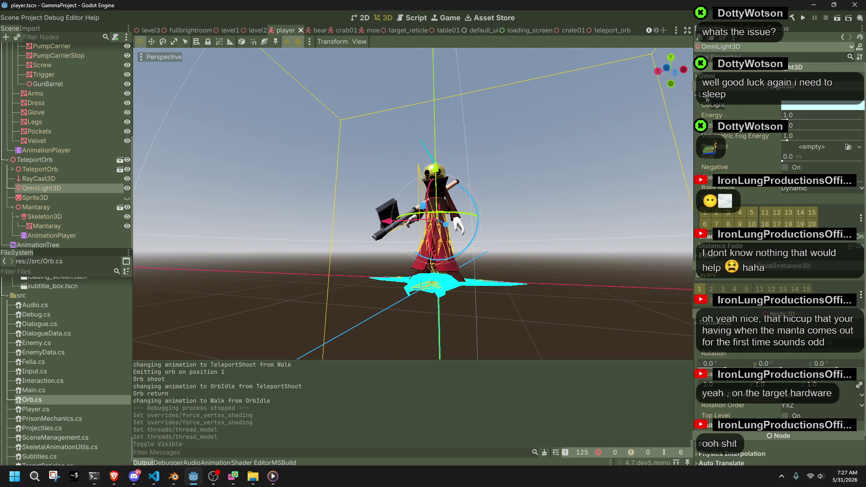
click(707, 98)
click(707, 77)
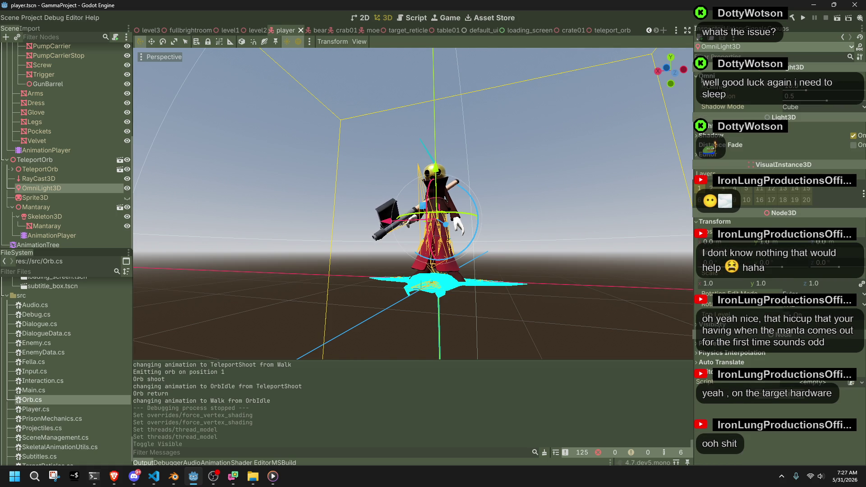
click(706, 77)
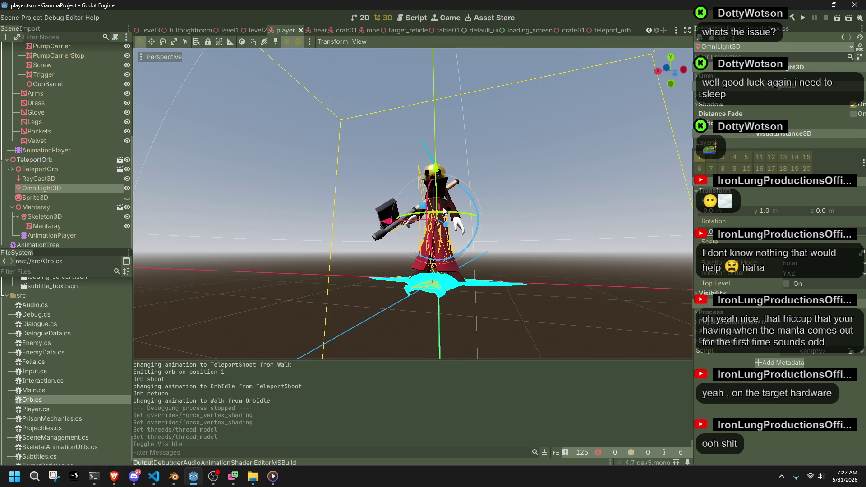
click(69, 199)
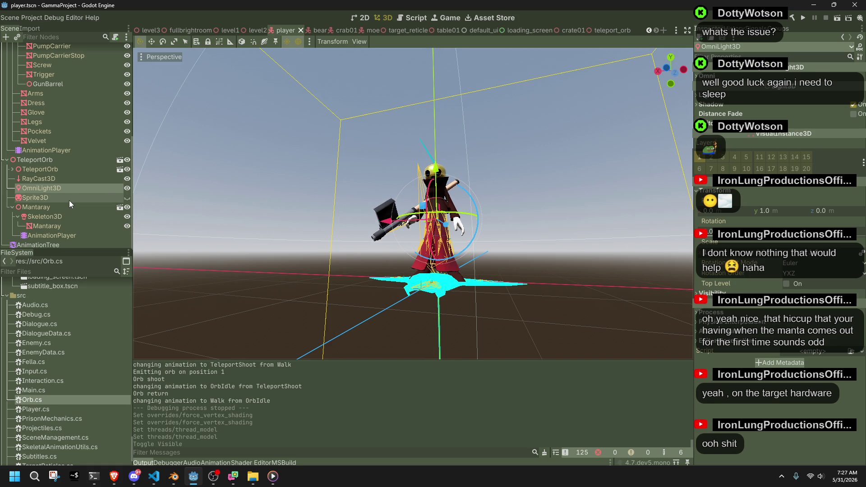
click(126, 198)
click(126, 199)
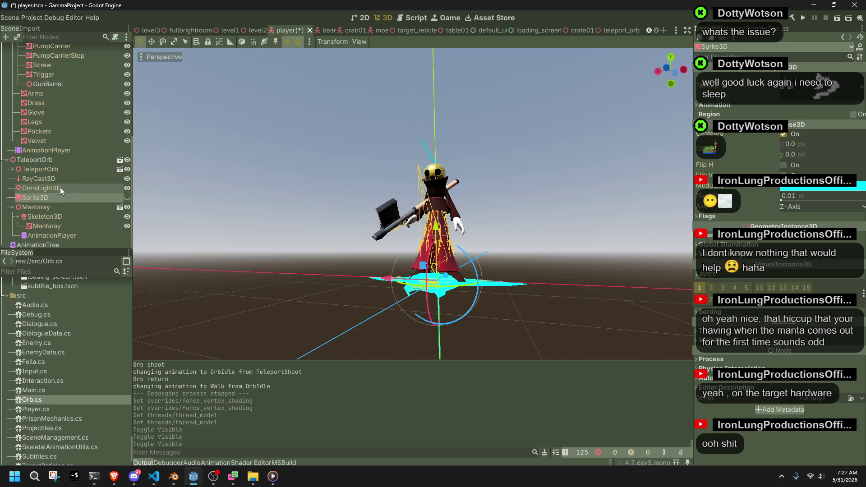
key(Delete)
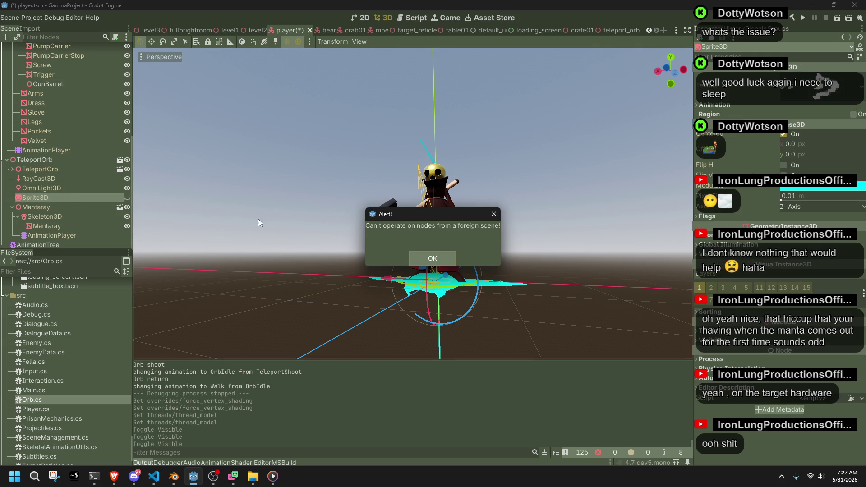
click(436, 257)
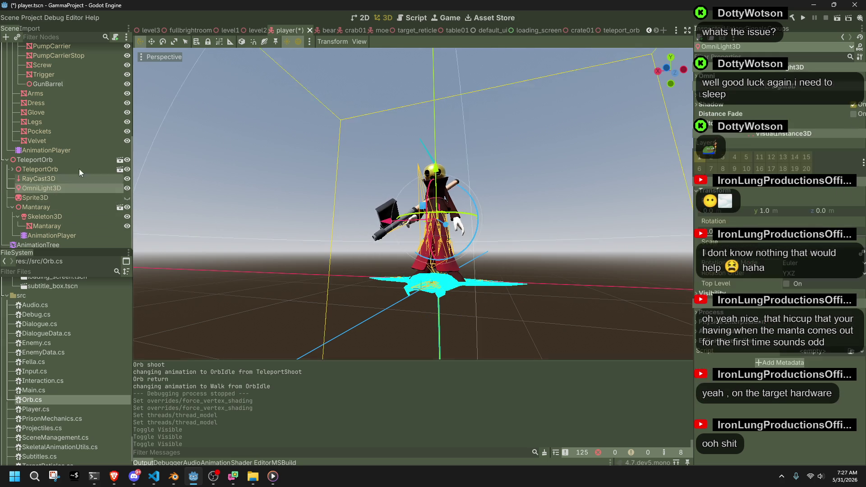
click(608, 31)
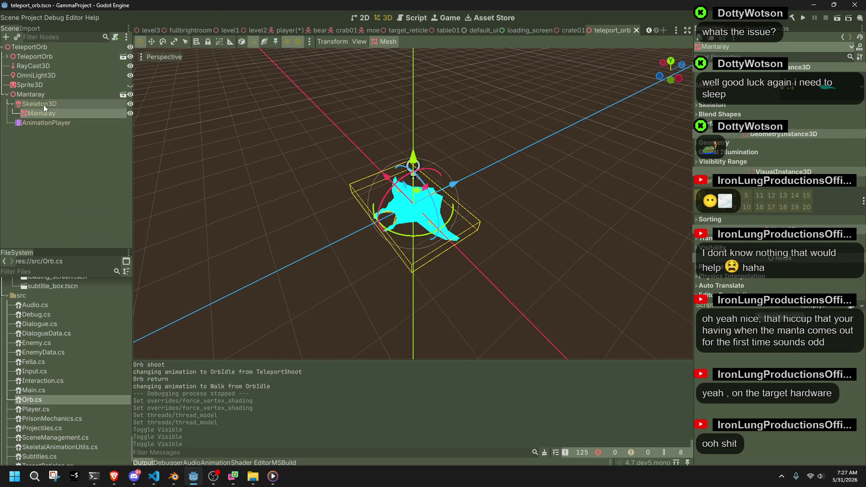
Delete the Sprite3D node from the teleport_orb scene
click(41, 85)
key(Delete)
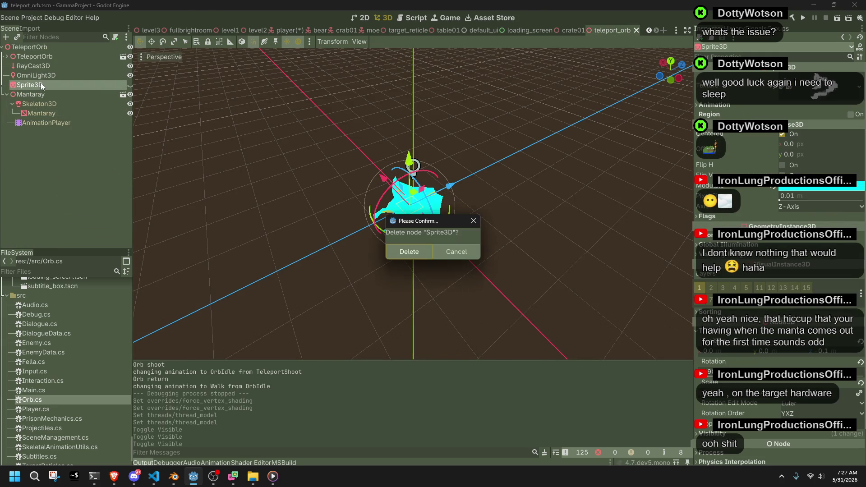
click(416, 250)
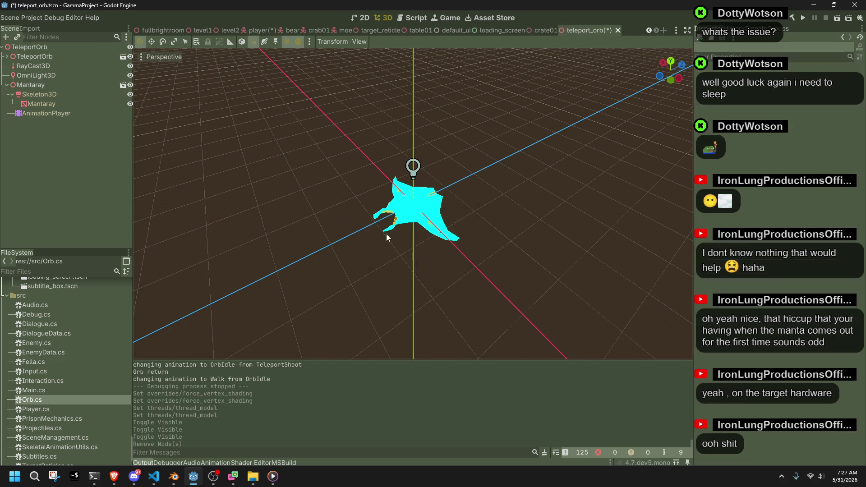
Inspect the TeleportOrb model's children, then delete TeleportOrb with all its children
click(7, 57)
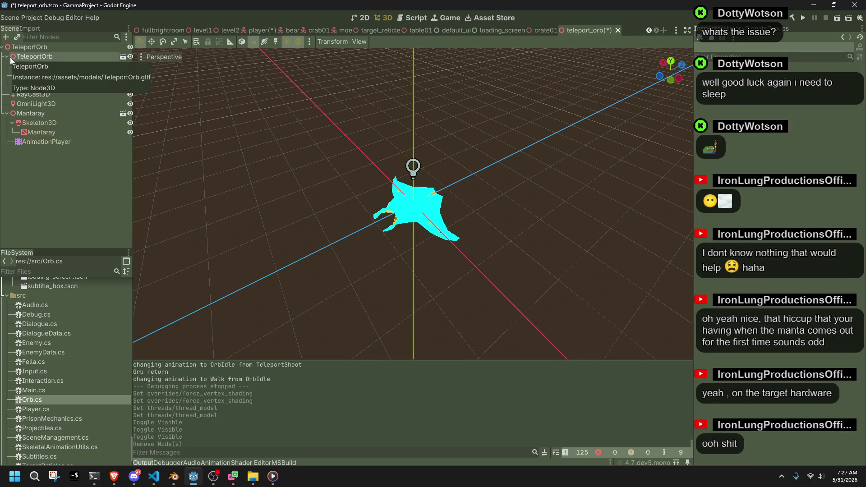
click(56, 56)
scroll(297, 184, up, 3)
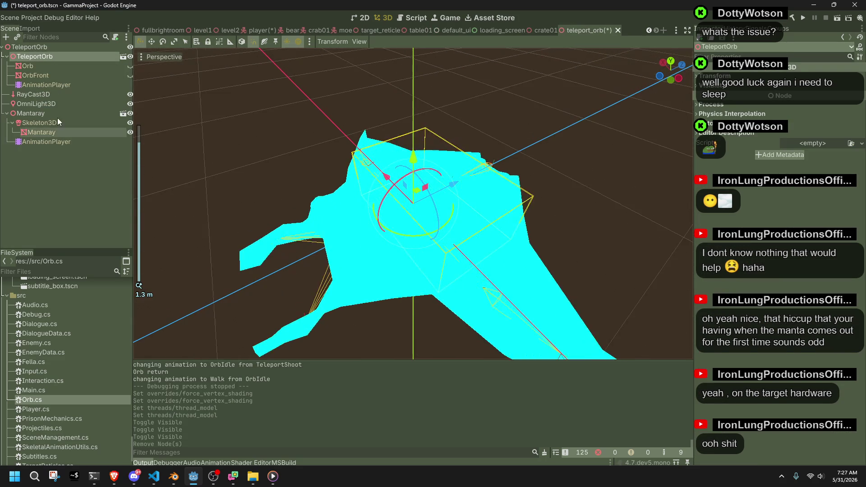
click(29, 85)
click(31, 79)
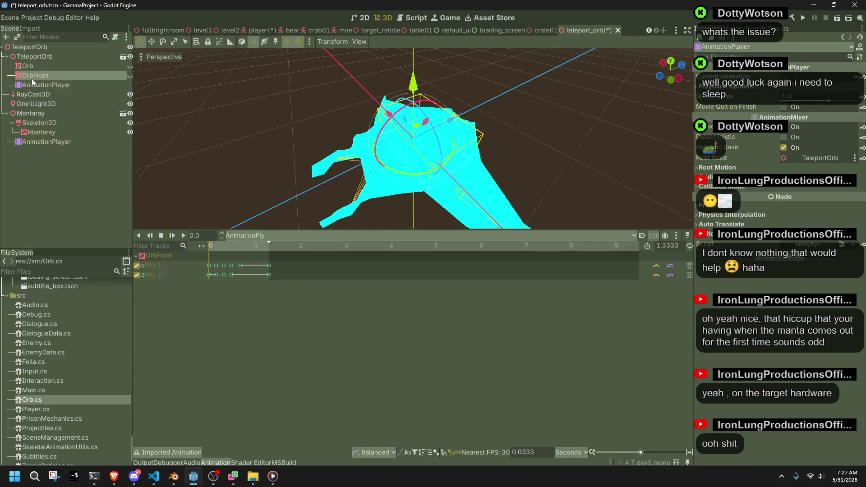
click(31, 66)
click(31, 58)
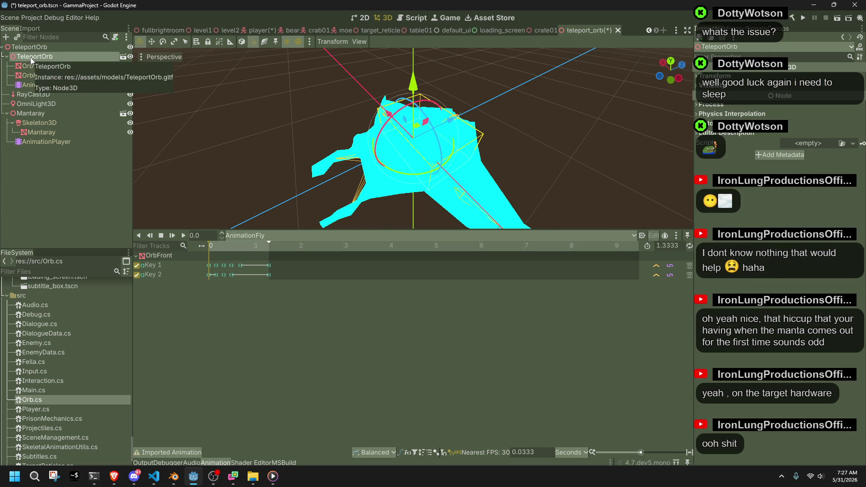
key(Delete)
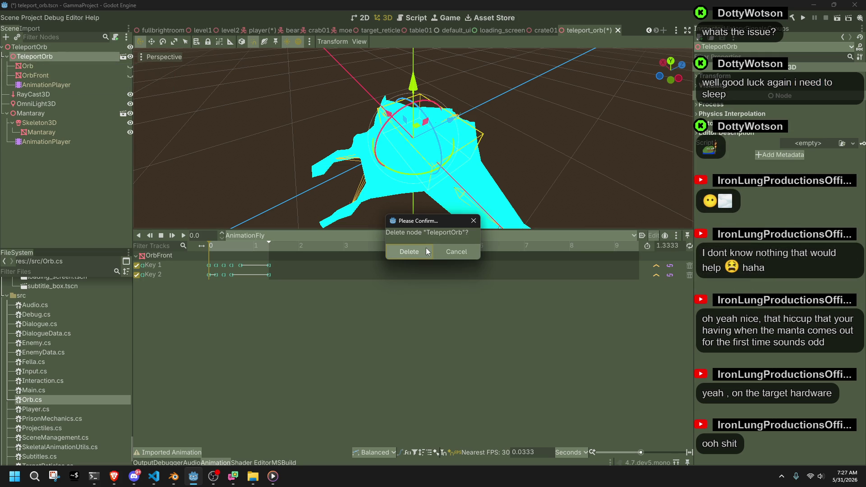
click(425, 251)
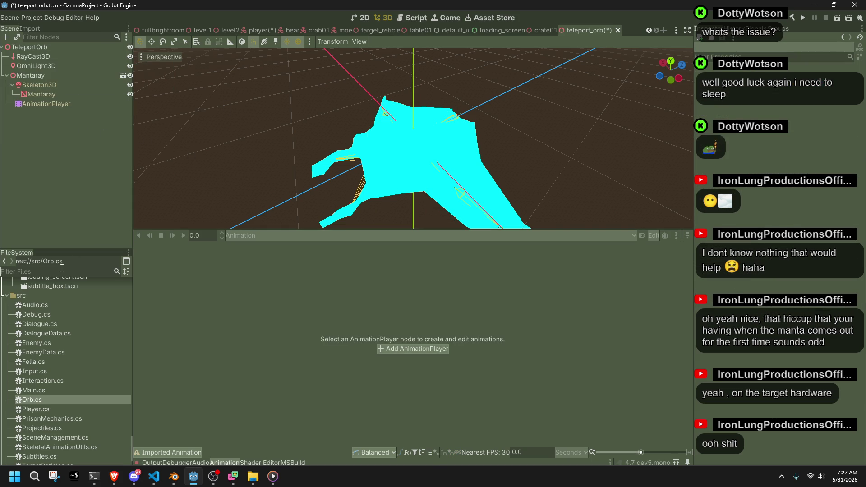
Filter files by 'orb' and review teleport_orb.tscn, OrbFront.png, TeleportOrb.gltf and both orb materials
text(telepor)
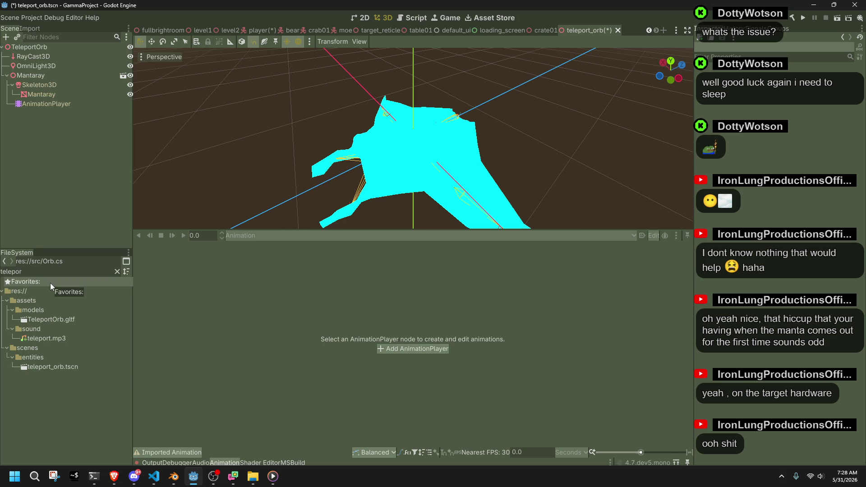
key(ctrl+BackSpace)
text(orb)
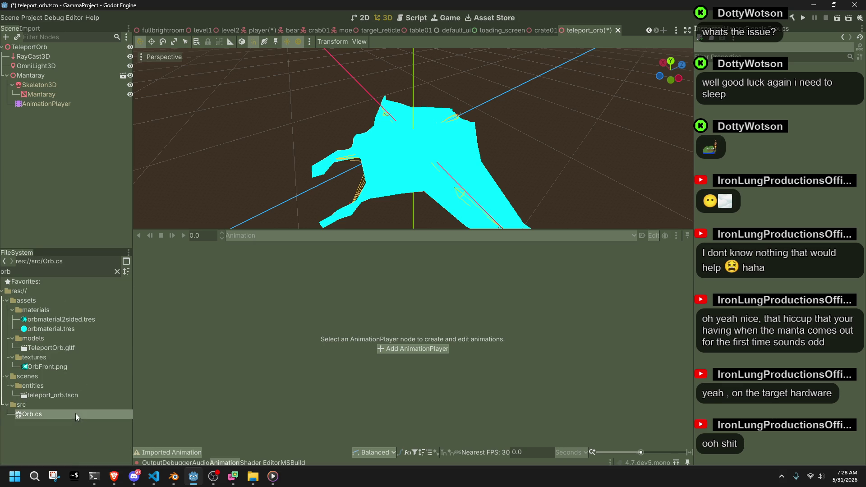
click(71, 395)
click(69, 367)
click(64, 347)
click(59, 328)
click(55, 319)
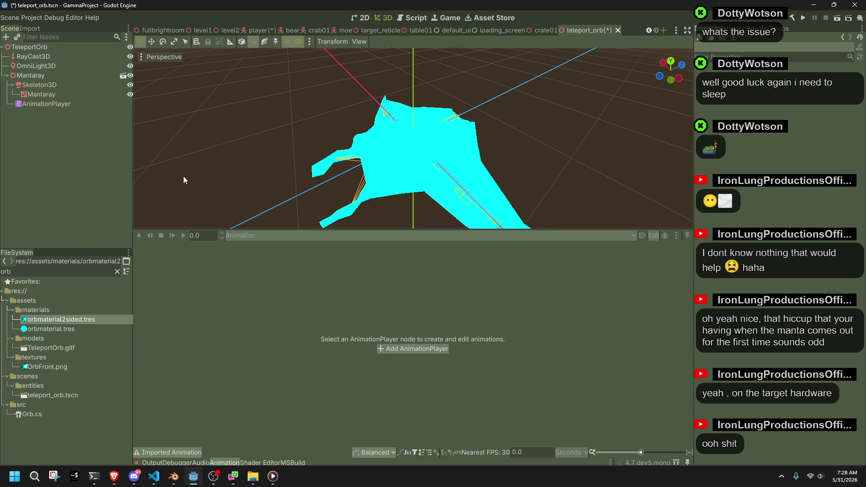
click(153, 476)
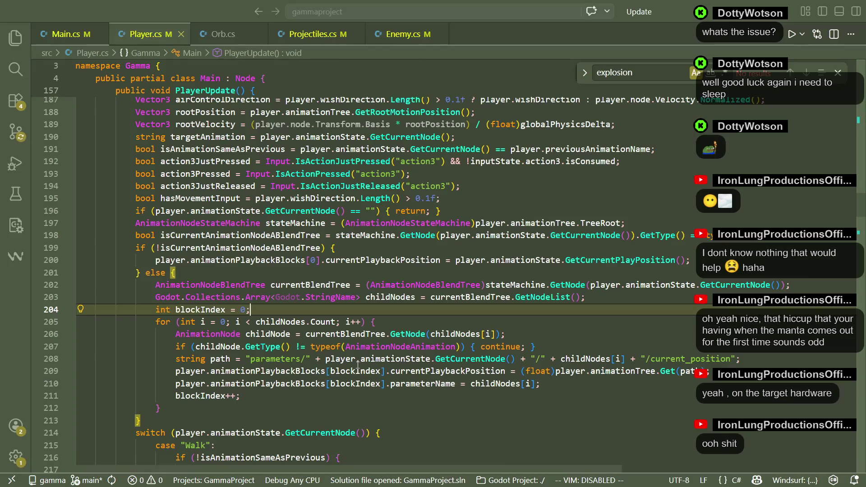
Open Orb.cs and highlight the TeleportOrb struct's model and skeleton fields
scroll(217, 180, up, 8)
click(229, 28)
scroll(644, 251, up, 5)
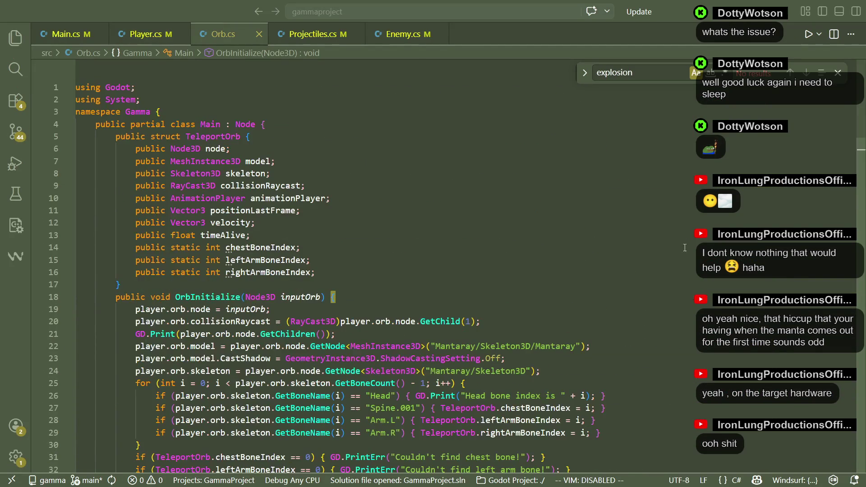
click(221, 149)
click(263, 161)
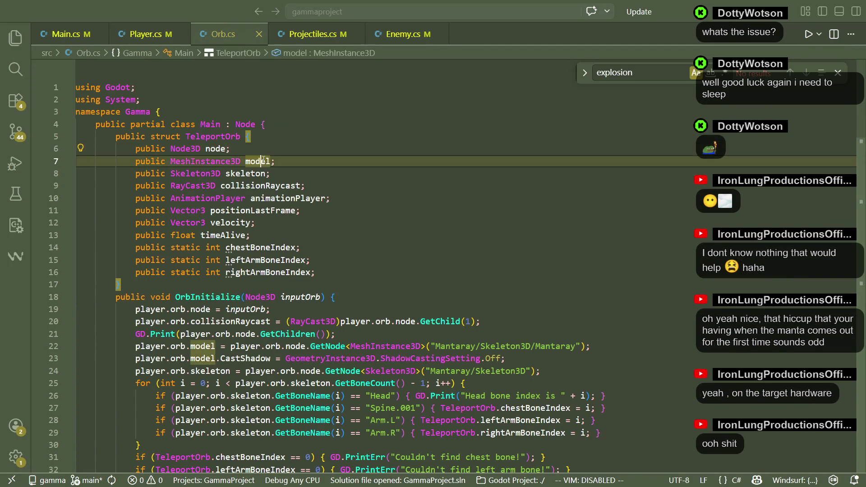
click(243, 174)
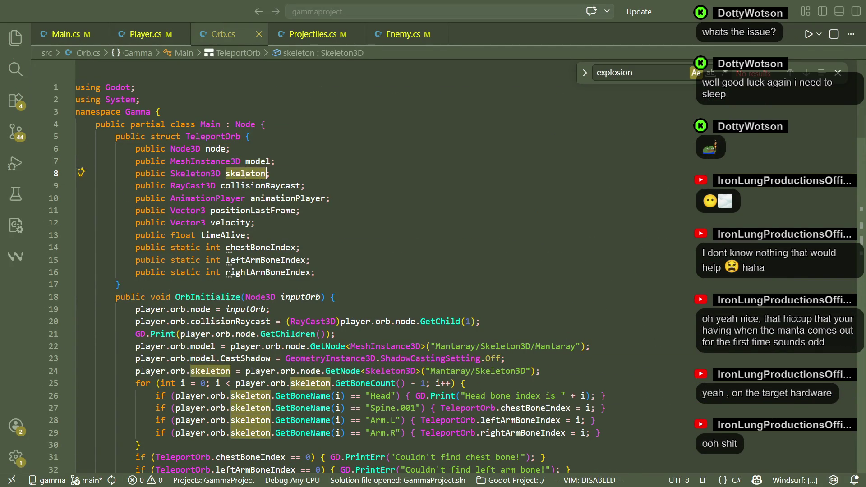
Step through lines 7–17 to see how OrbInitialize fills the model field
click(390, 263)
click(253, 223)
click(266, 162)
click(307, 247)
click(266, 162)
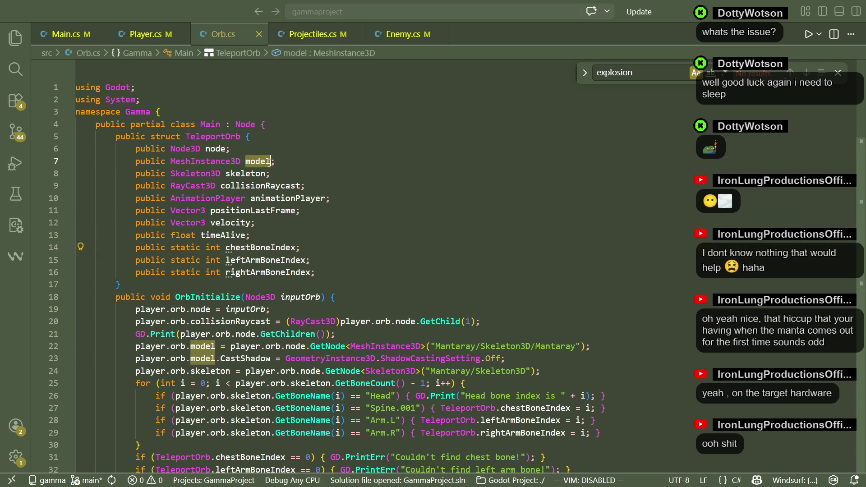
click(336, 286)
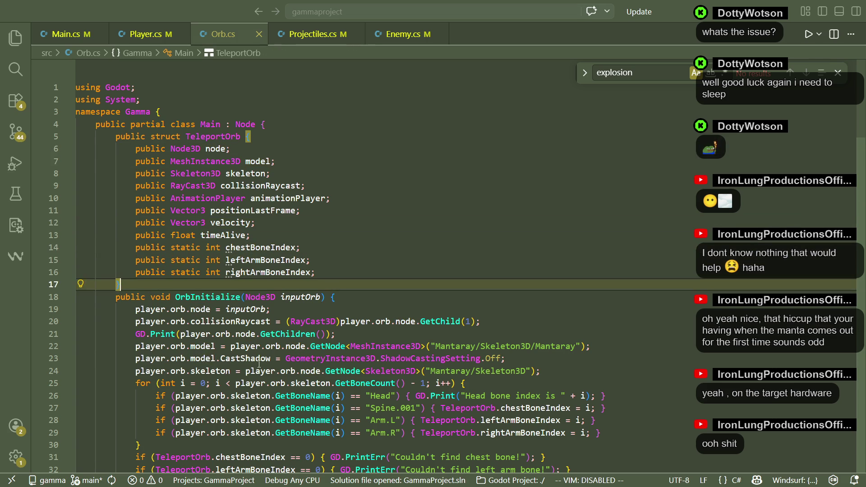
key(alt+Tab)
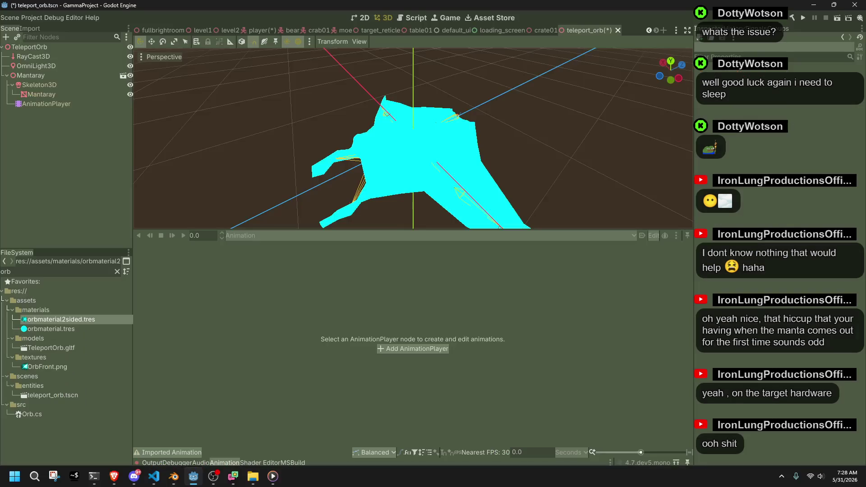
Run and stop the game, then follow the OmniLight3D-to-RayCast3D cast error to Orb.cs:20
click(807, 16)
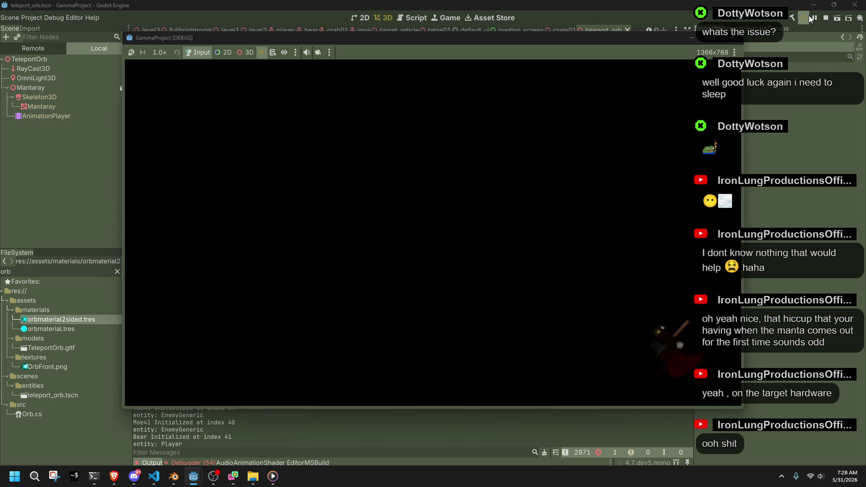
click(733, 37)
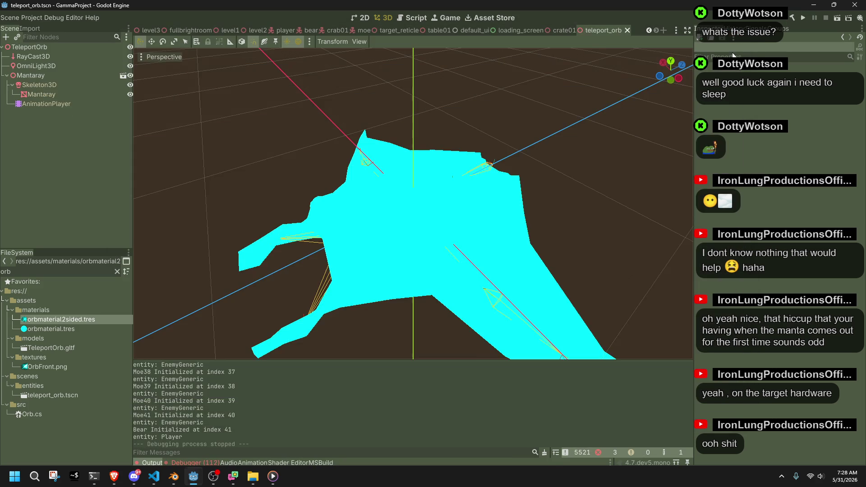
click(209, 463)
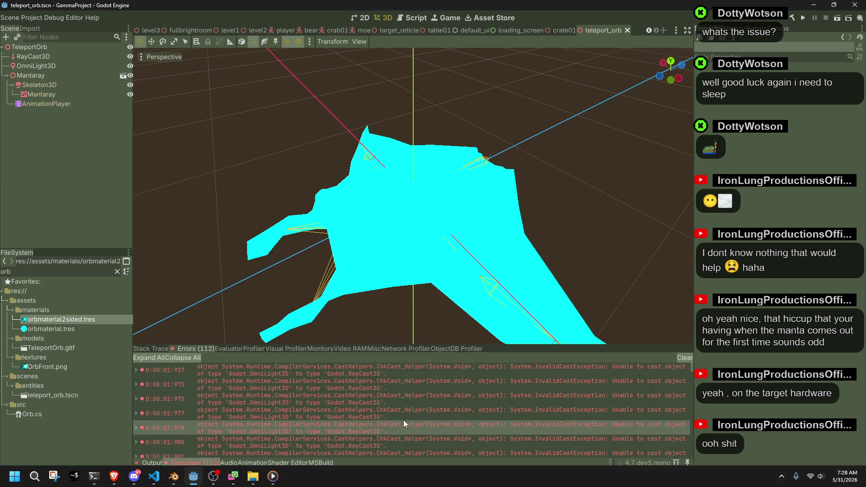
click(507, 367)
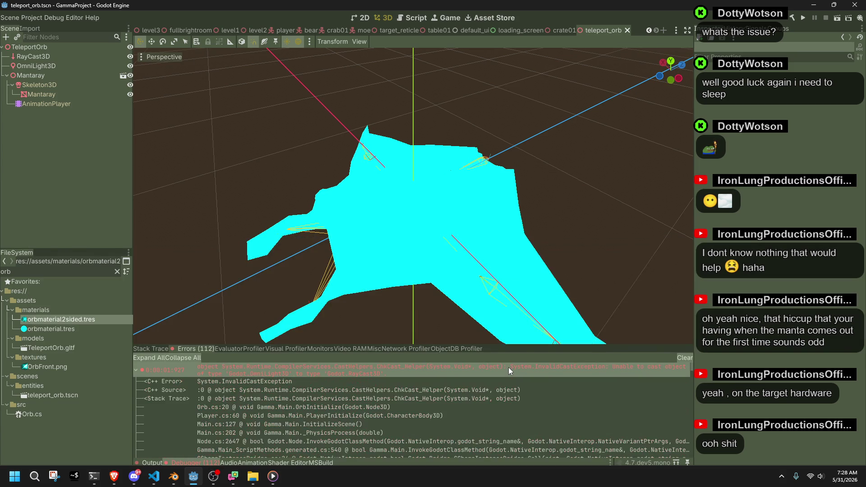
double_click(508, 367)
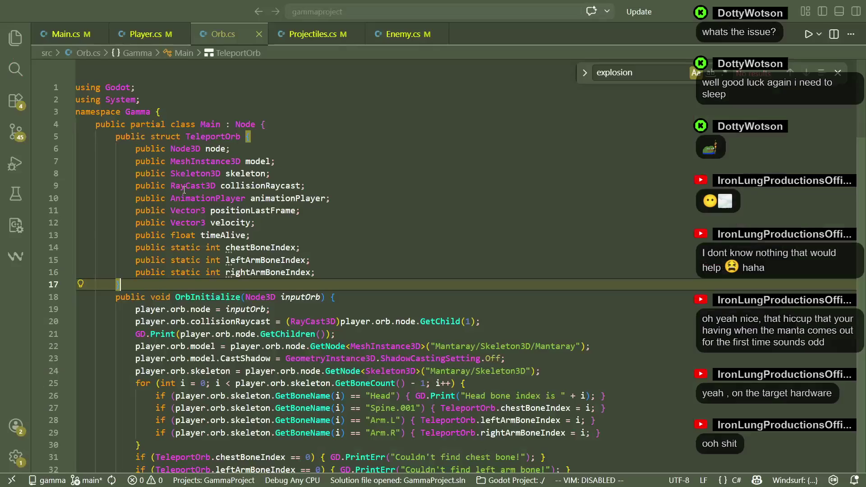
Browse Orb.cs and check the GetNode documentation on line 22
scroll(446, 283, down, 4)
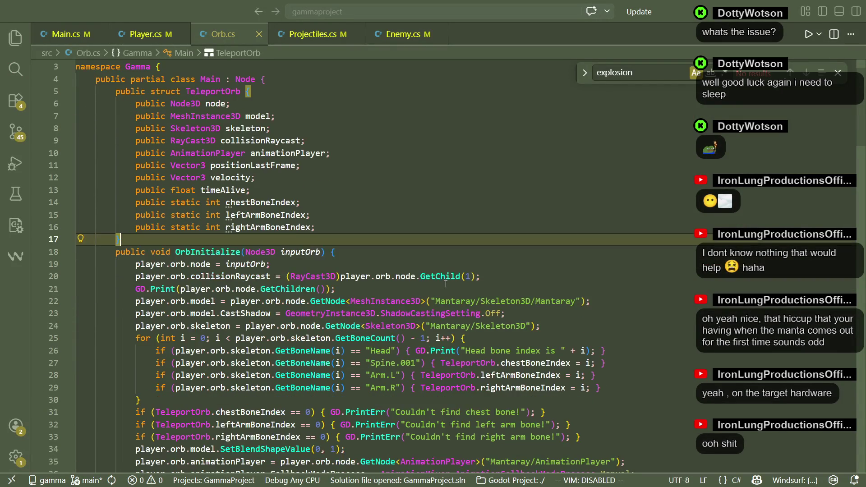
scroll(445, 283, down, 3)
key(alt+Tab)
key(alt+Tab)
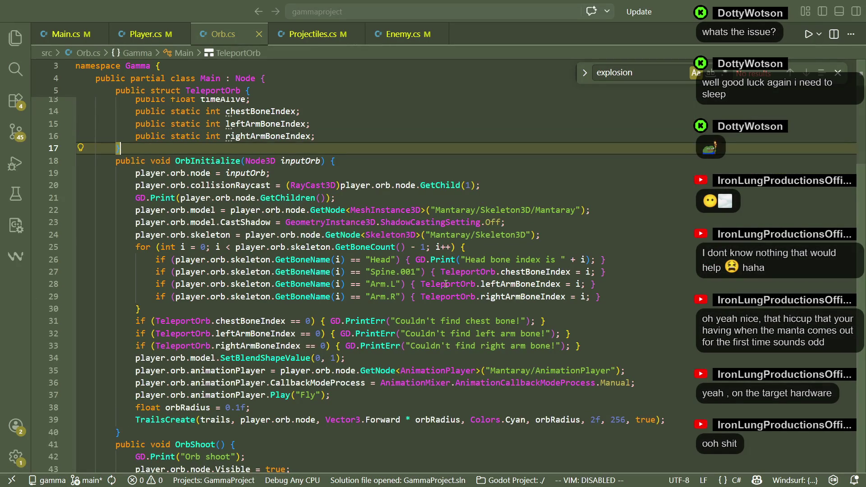
scroll(445, 283, up, 4)
scroll(446, 283, down, 3)
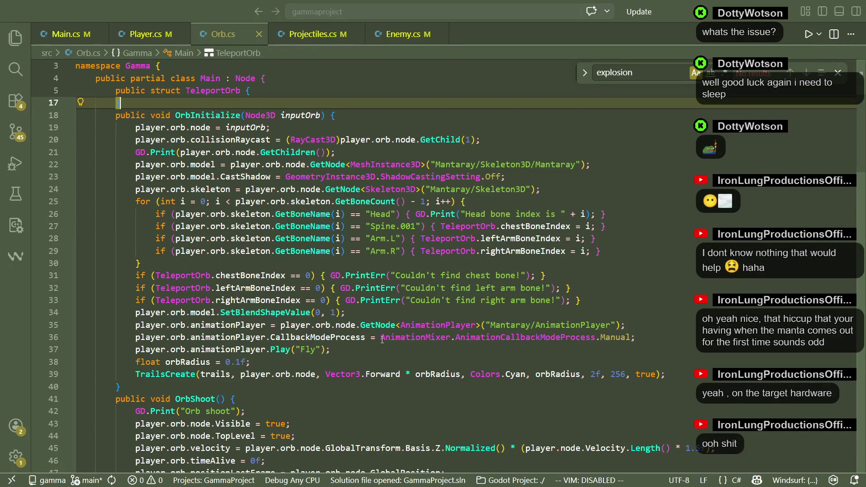
scroll(382, 338, up, 1)
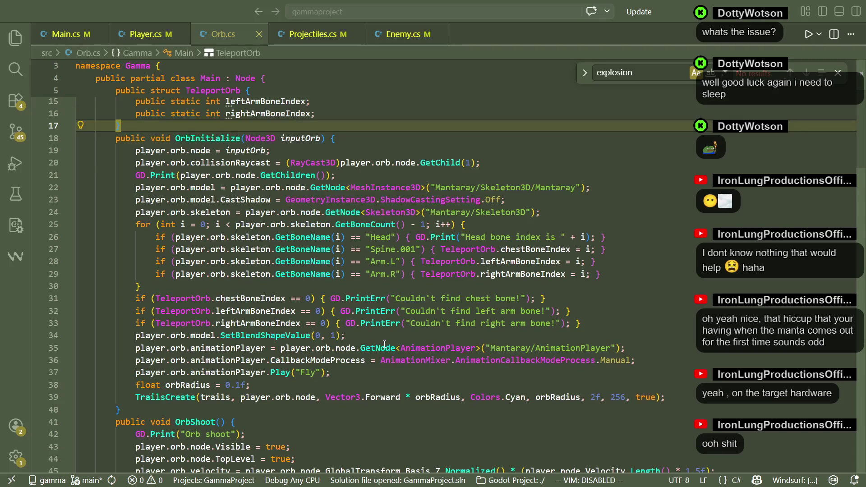
click(306, 383)
double_click(276, 375)
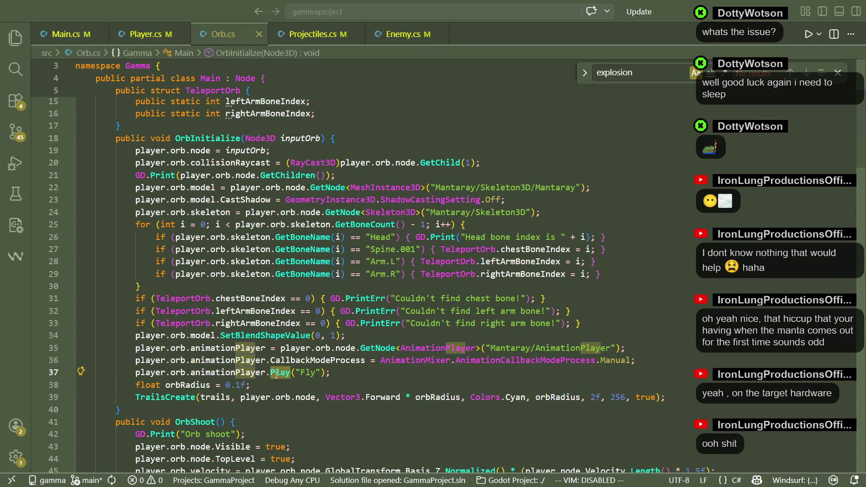
click(404, 375)
click(412, 382)
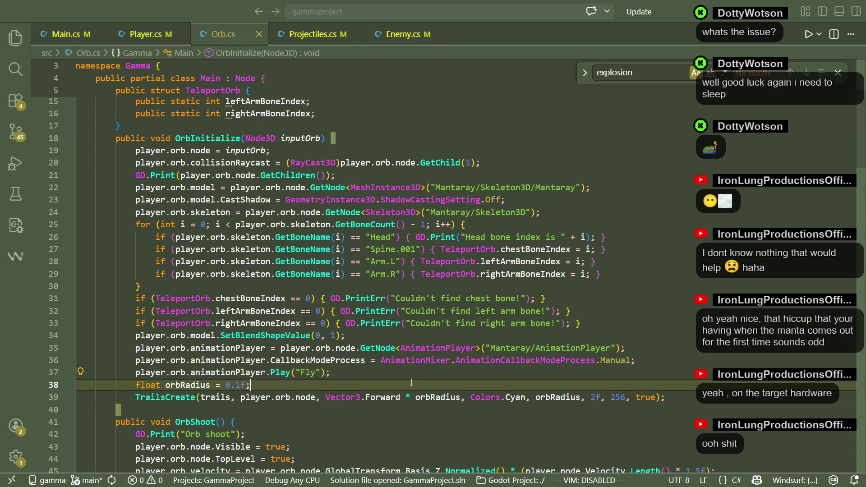
click(330, 188)
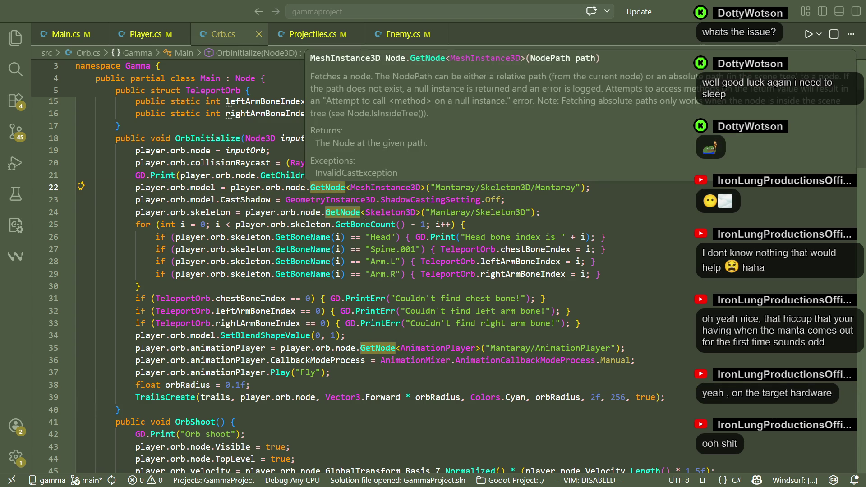
Search Orb.cs for 'Raycast' and locate the GetChild(1) lookup on line 20
key(ctrl+f)
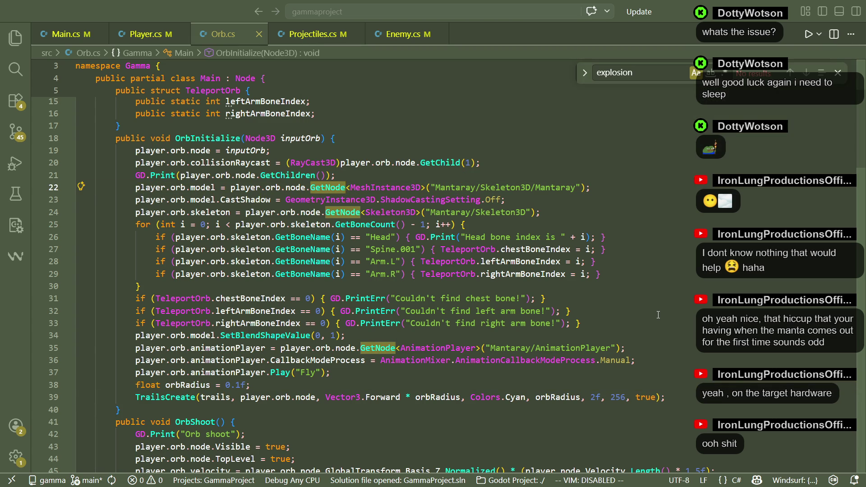
click(481, 385)
scroll(481, 384, down, 3)
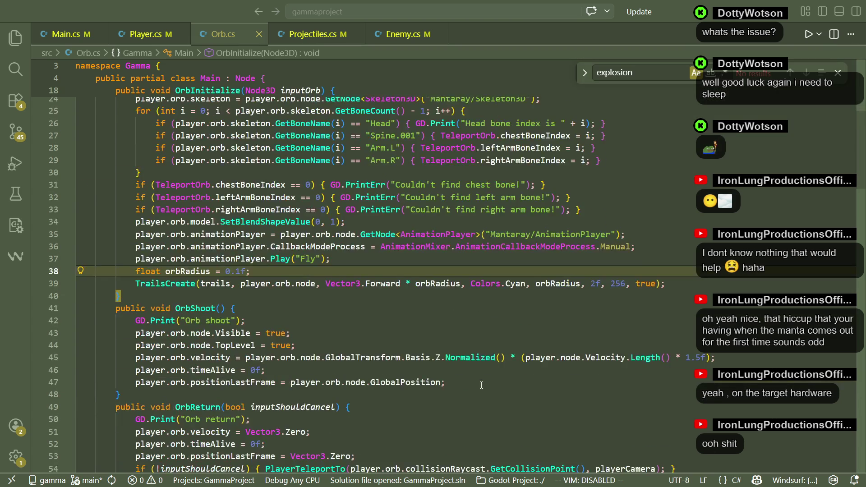
key(alt+Tab)
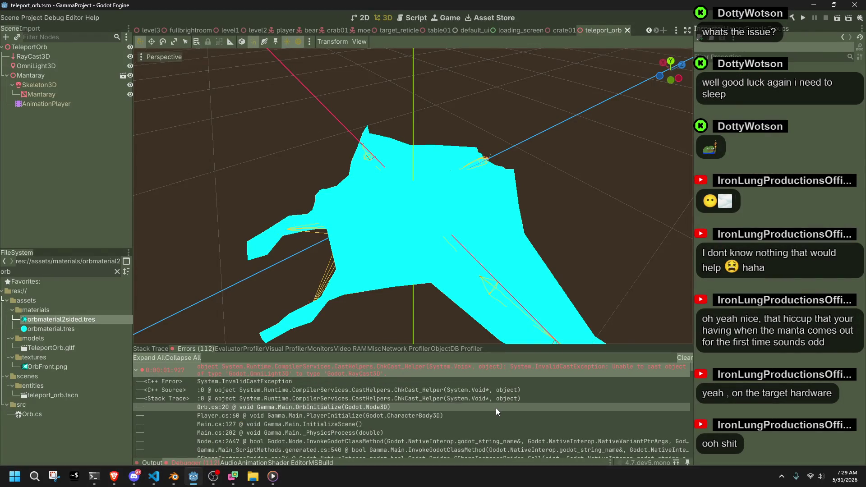
key(alt+Tab)
click(410, 340)
key(ctrl+f)
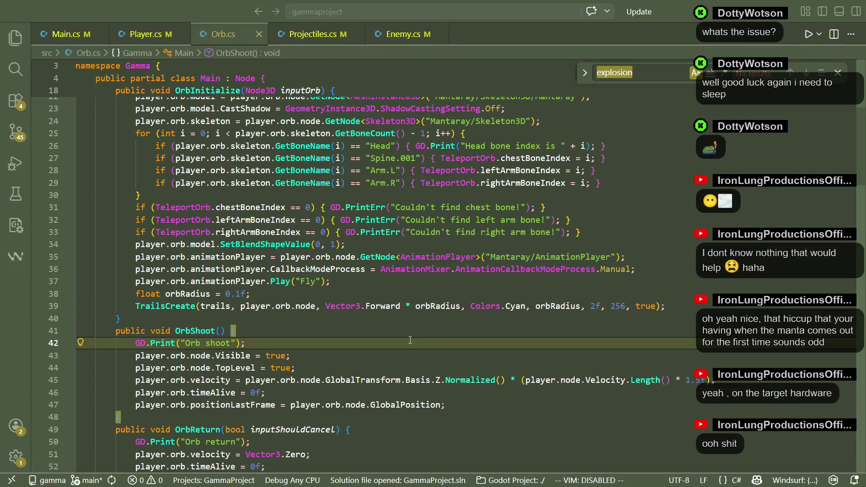
text(rayca)
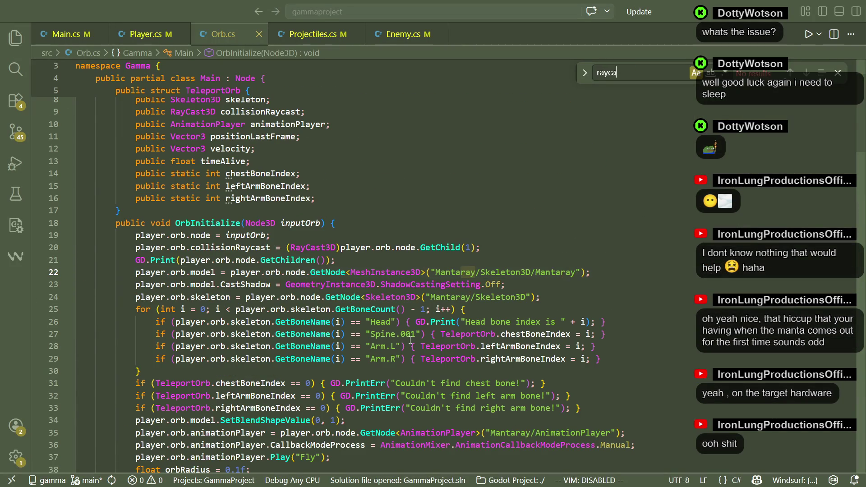
key(BackSpace)
key(BackSpace)
key(BackSpace)
text(Raycast)
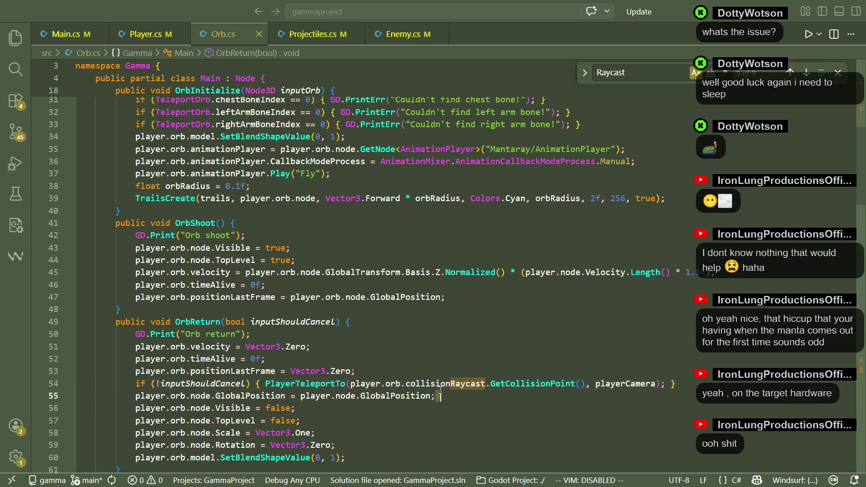
key(shift+Return)
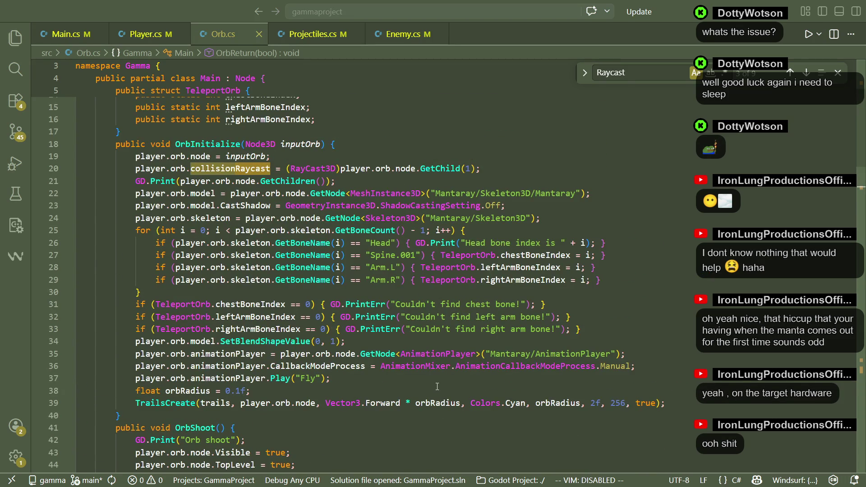
click(359, 179)
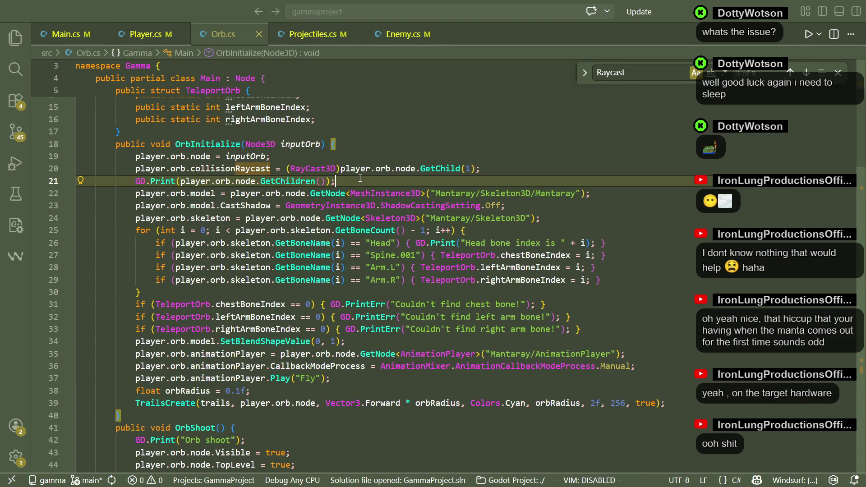
click(470, 170)
Copy the RayCast3D node's path from the teleport_orb Scene tree
click(194, 476)
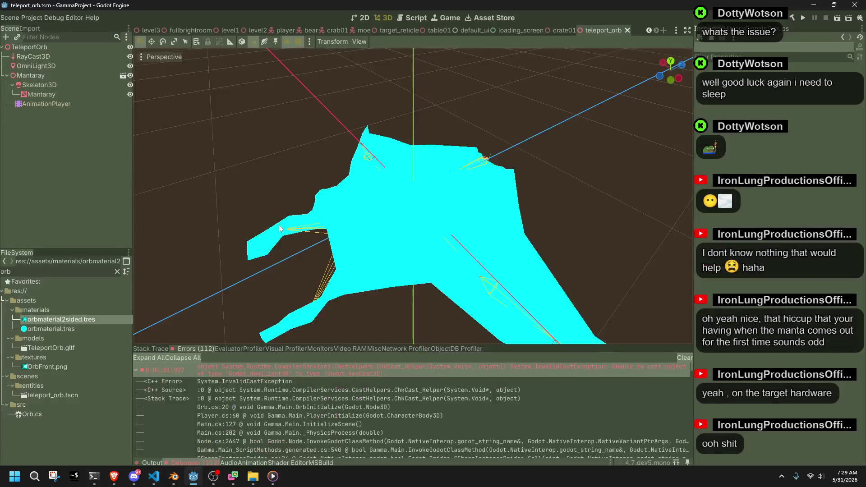
right_click(31, 59)
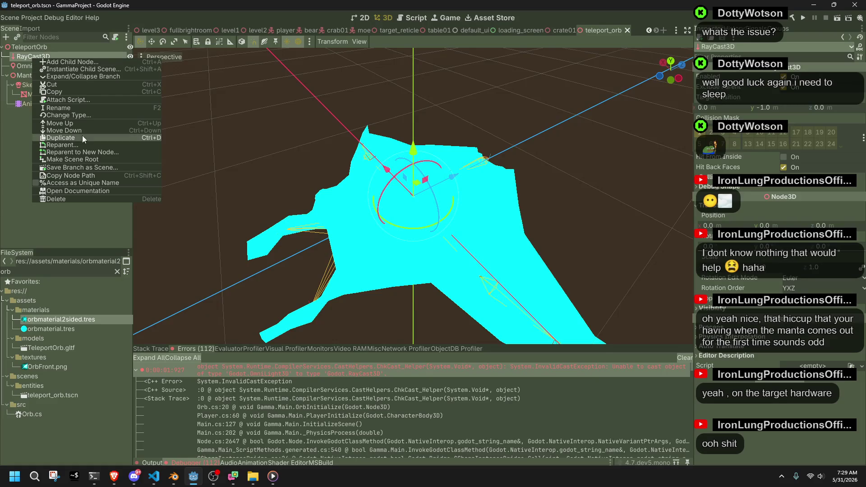
click(101, 176)
key(alt+Tab)
Replace line 20's GetChild(1) cast with GetNode<RayCast3D>("RayCast3D") and save Orb.cs
click(478, 186)
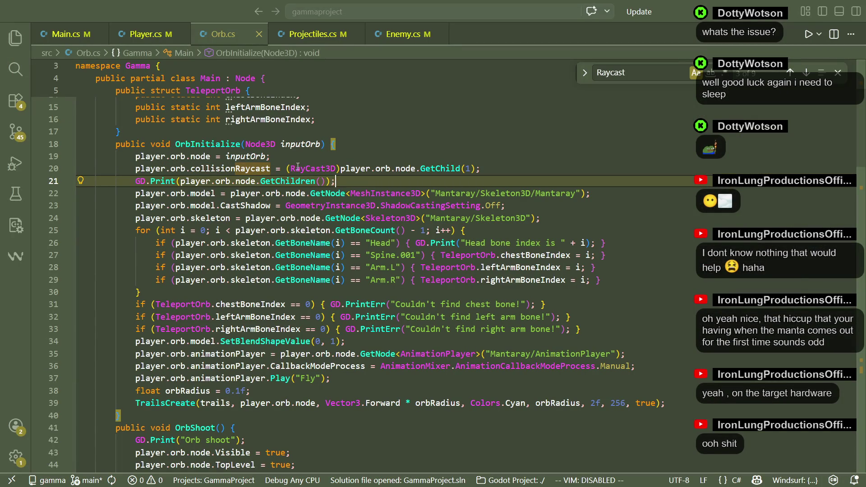
drag(287, 169, 478, 169)
key(BackSpace)
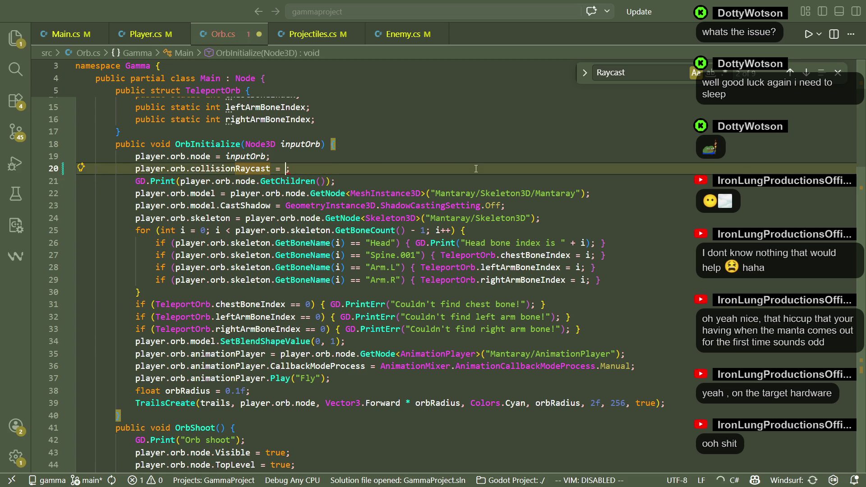
key(Tab)
double_click(475, 169)
text(RayCast3D>("RayCast3D)
key(ctrl+s)
Close the search and move Mantaray above RayCast3D under TeleportOrb in the Scene tree
click(482, 178)
click(442, 156)
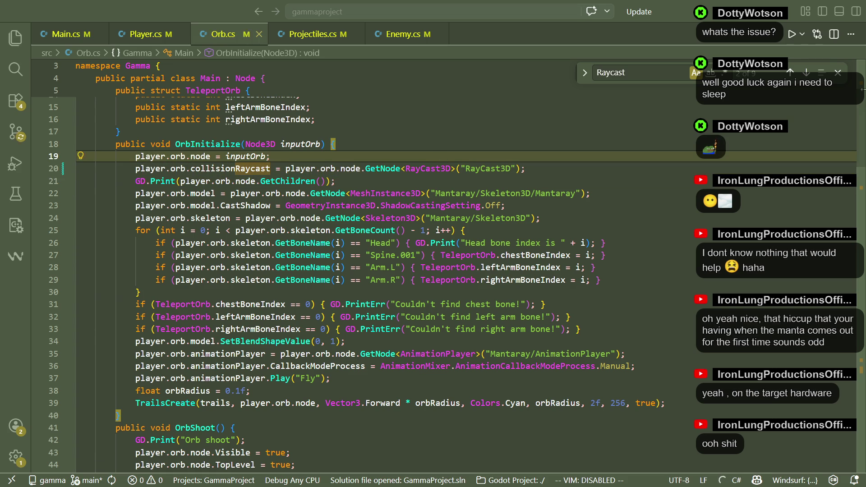
key(Escape)
click(667, 274)
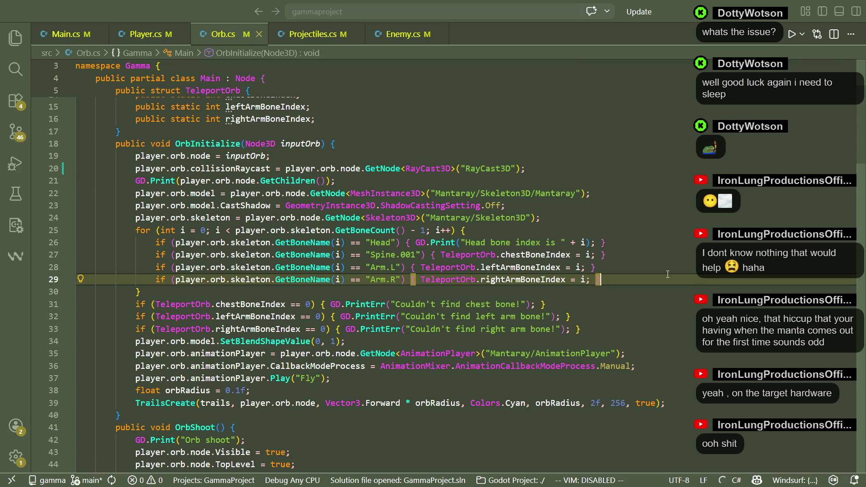
click(525, 232)
click(193, 476)
drag(23, 74, 52, 50)
Save teleport_orb.tscn and launch the project
click(45, 135)
key(ctrl+s)
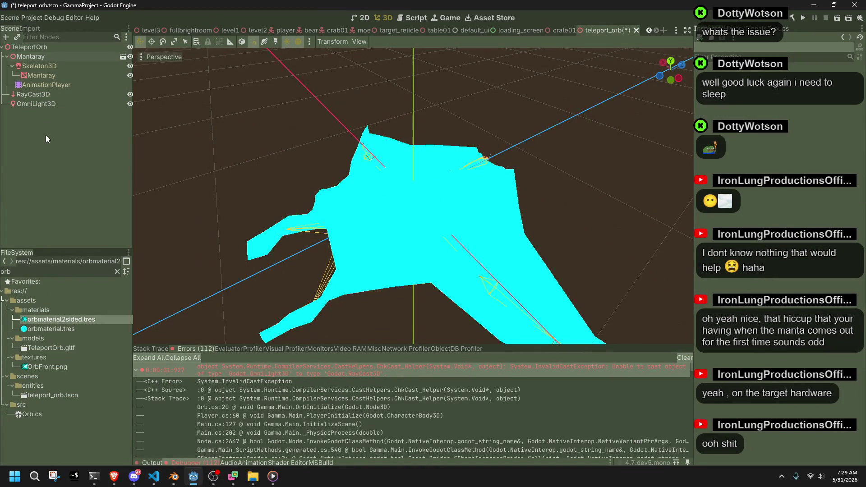
click(806, 17)
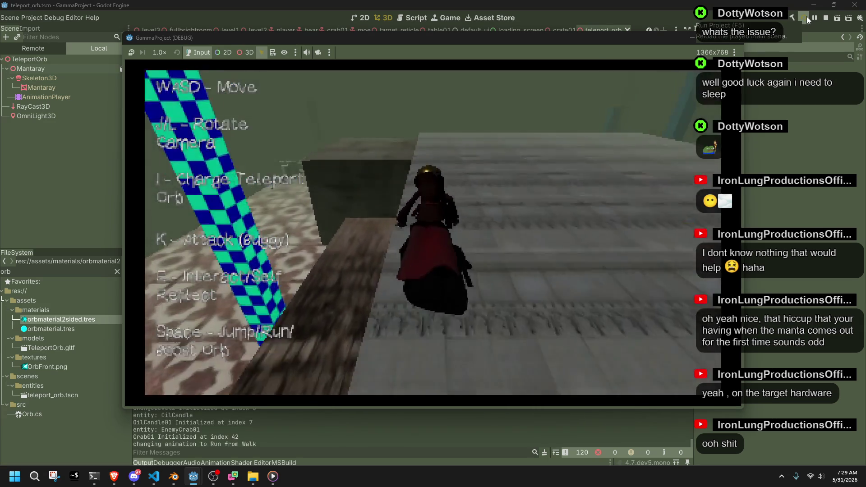
Playtest walking with W and jumping onto the ledge with Space, stop, then open Main.cs
key(space)
key(w)
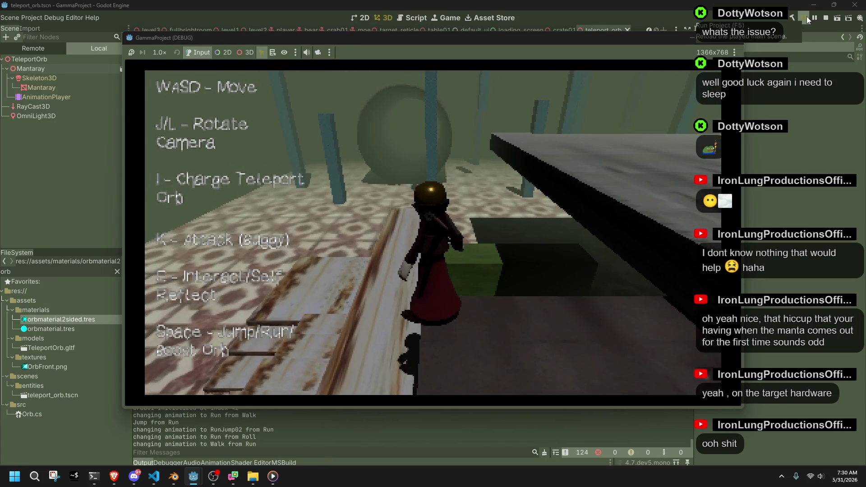
key(w)
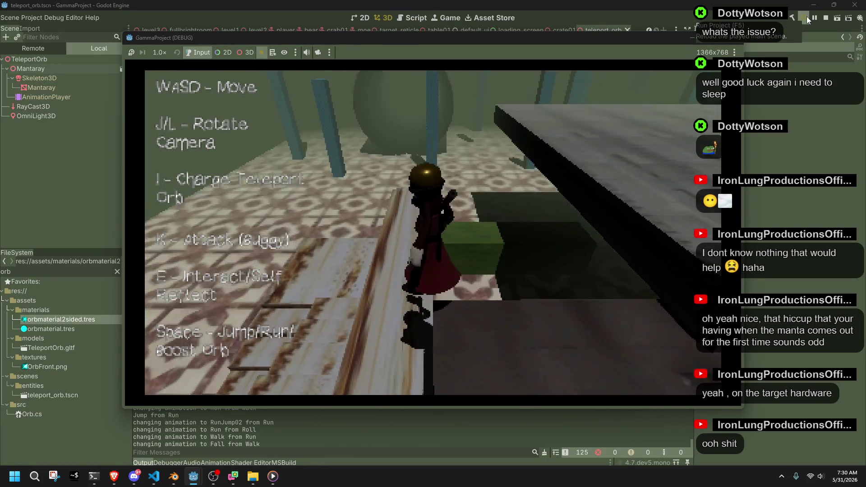
key(w)
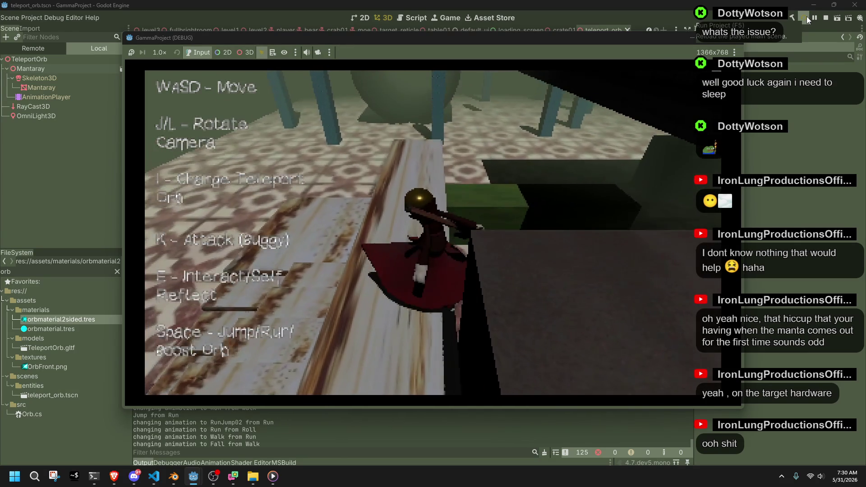
key(w)
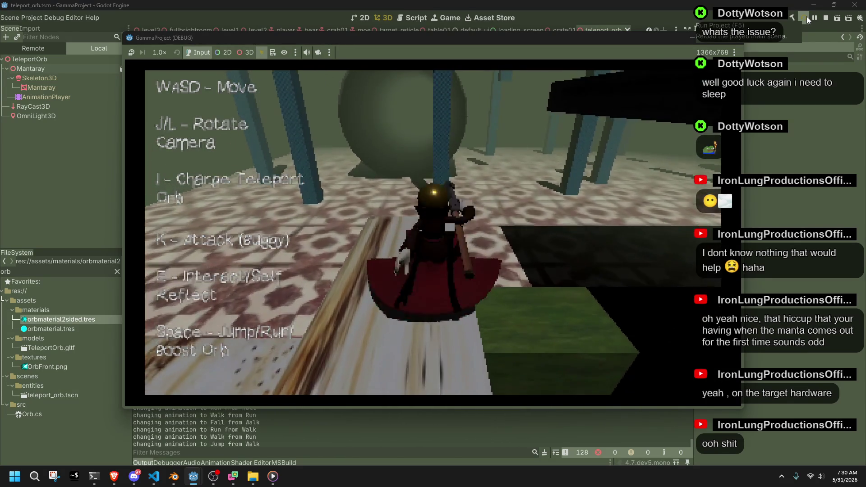
key(space)
key(w)
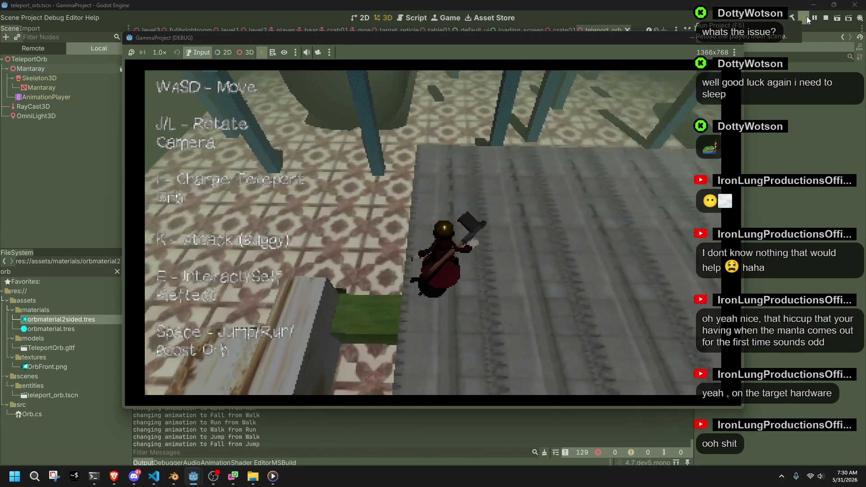
key(w)
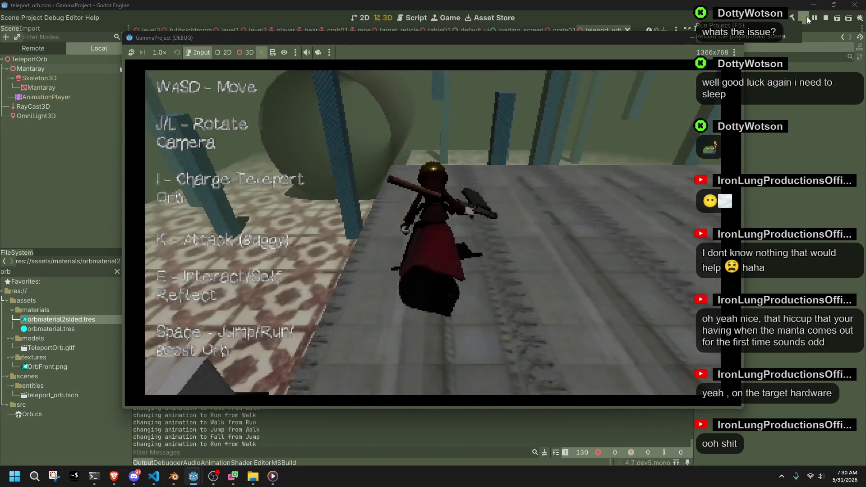
key(w)
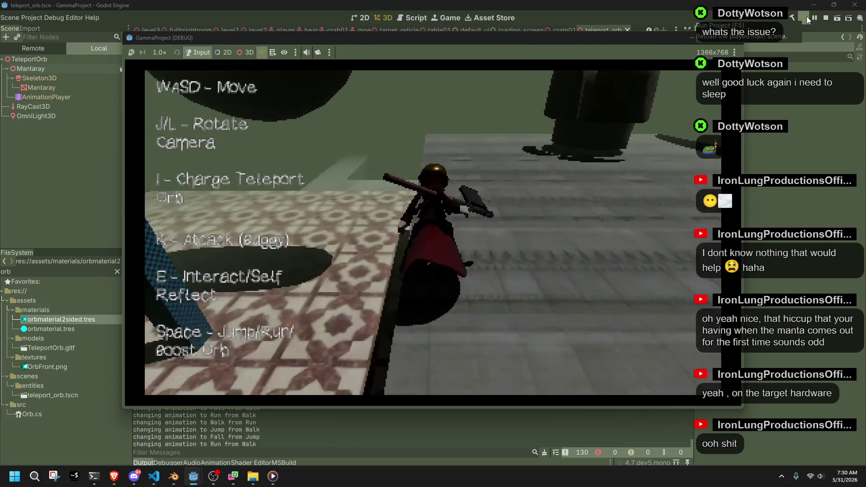
key(space)
key(w)
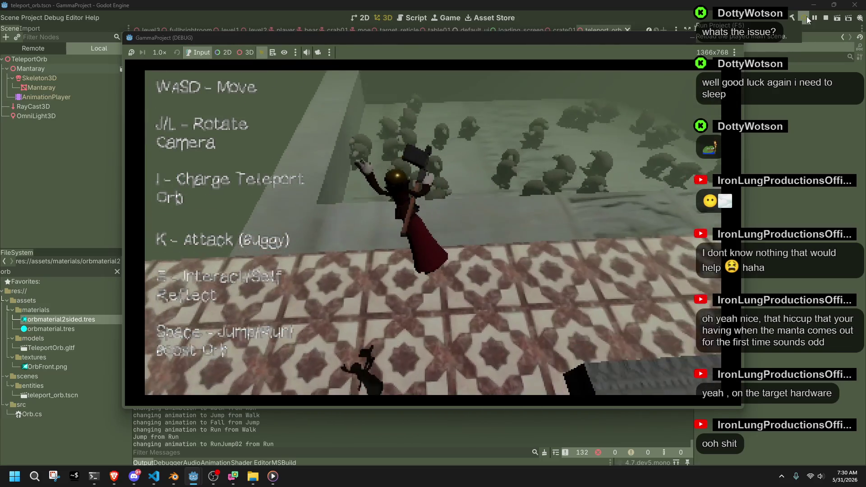
key(space)
key(space)
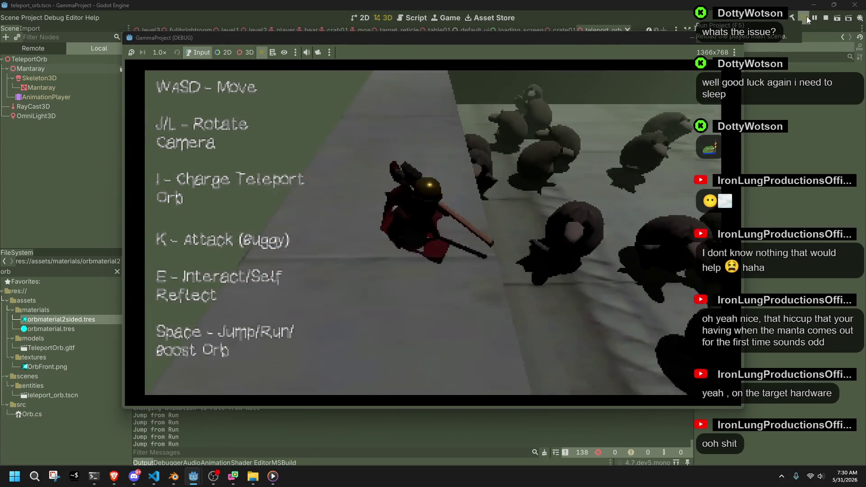
key(Escape)
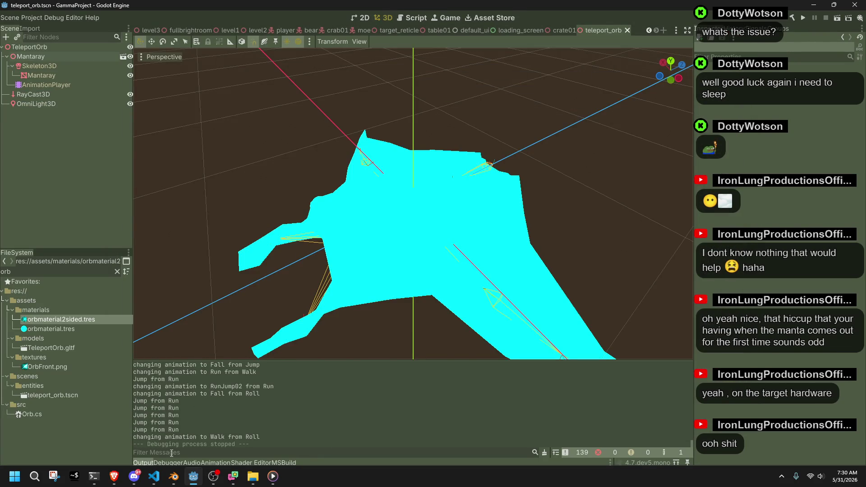
click(154, 476)
click(65, 34)
Check Main.cs's sounds3D fields, then auto-generate a commit message in GitHub Desktop
click(418, 256)
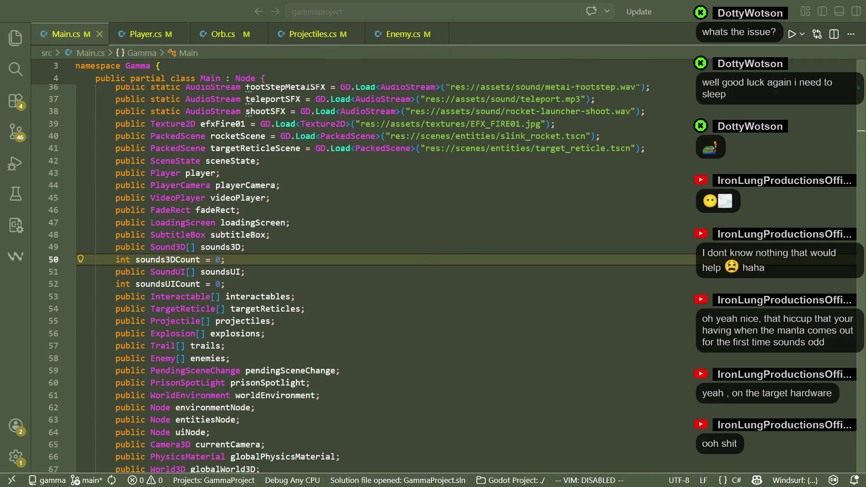
click(246, 246)
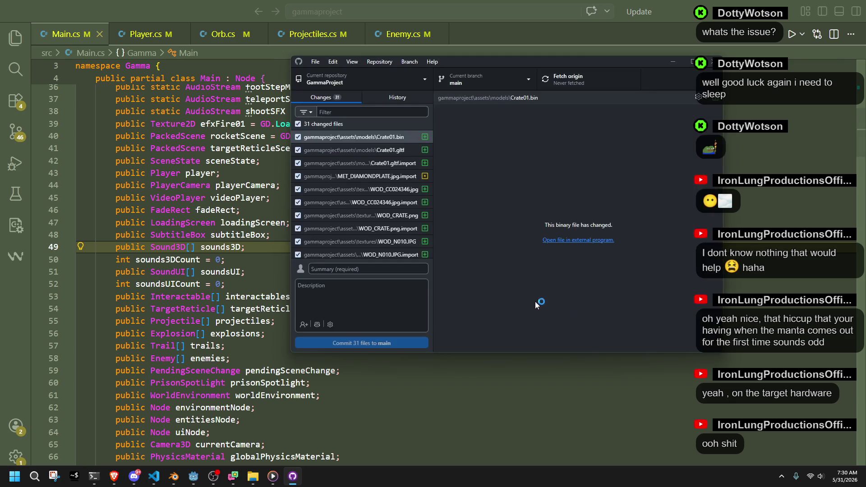
click(364, 269)
text(itt)
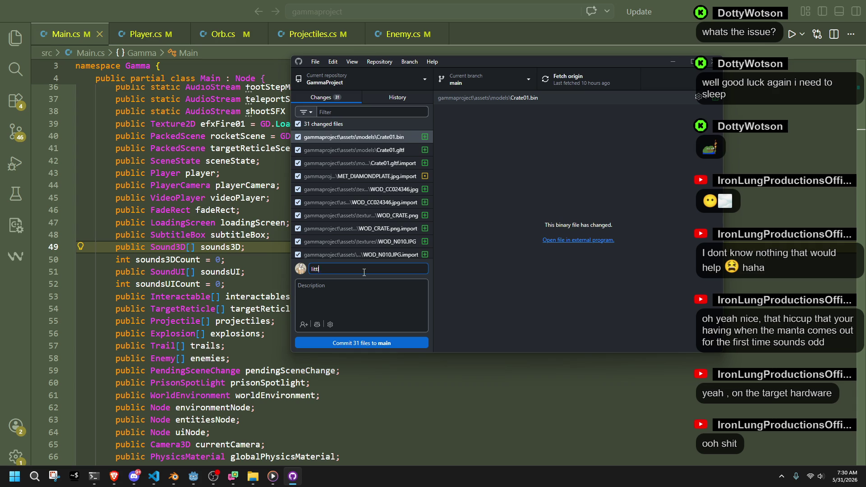
key(BackSpace)
key(BackSpace)
key(BackSpace)
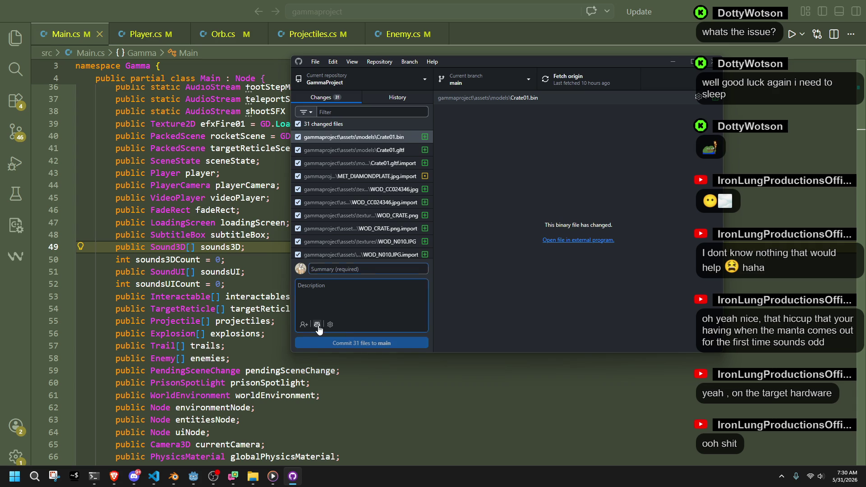
click(317, 324)
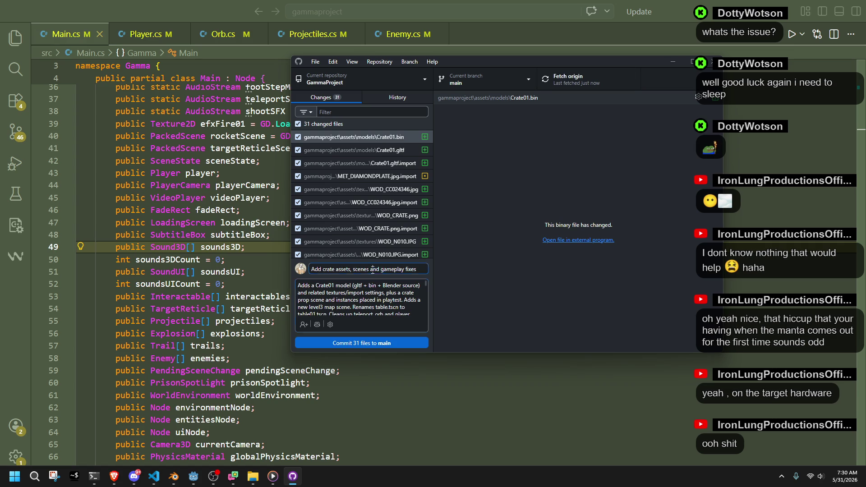
Commit the 31 files to main, push to origin, and close GitHub Desktop
scroll(409, 306, down, 3)
scroll(409, 307, down, 3)
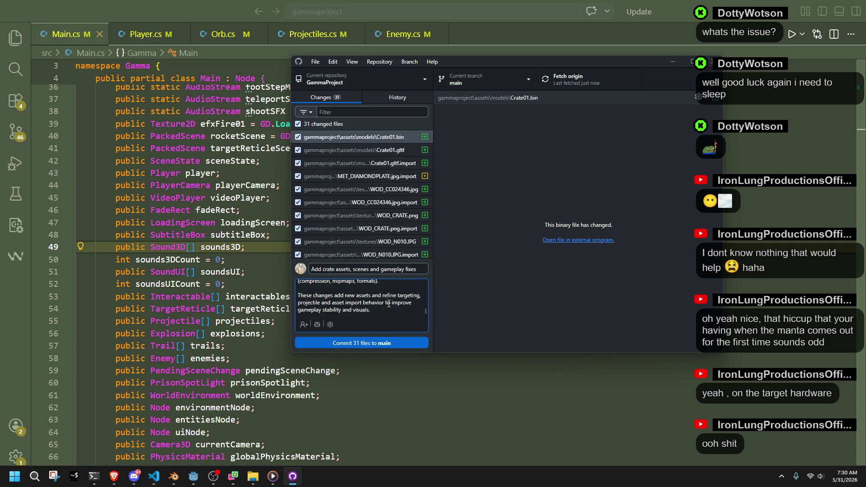
click(377, 343)
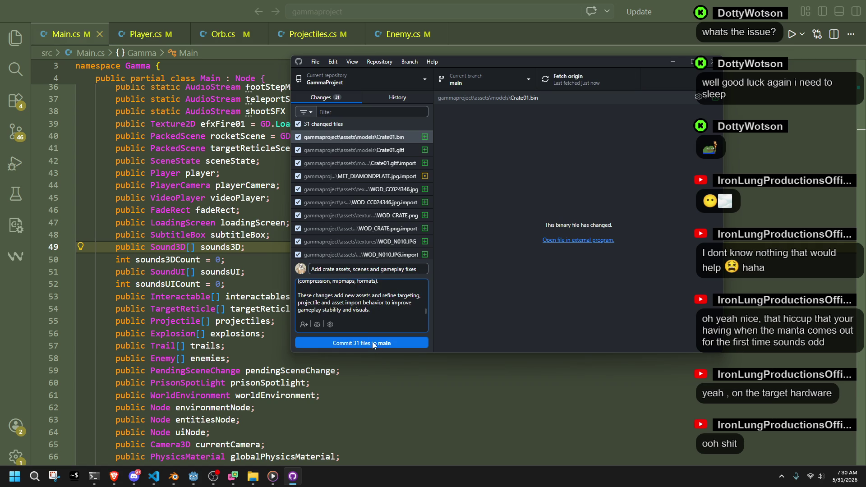
click(664, 186)
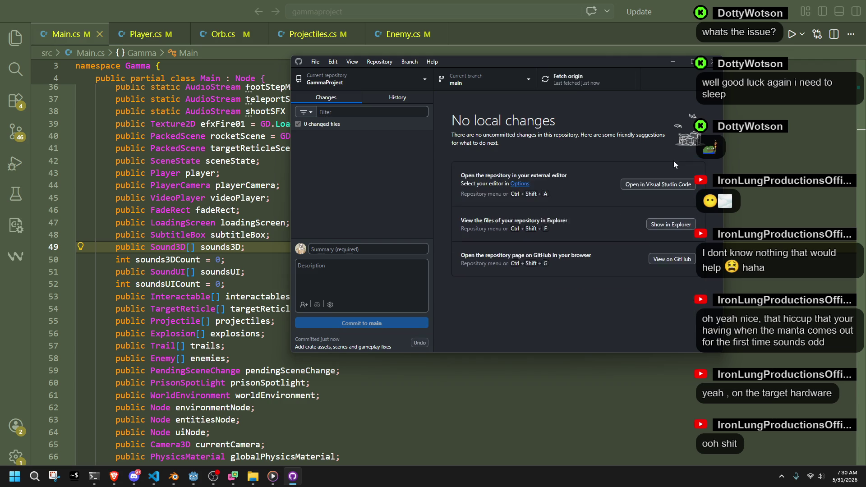
click(711, 62)
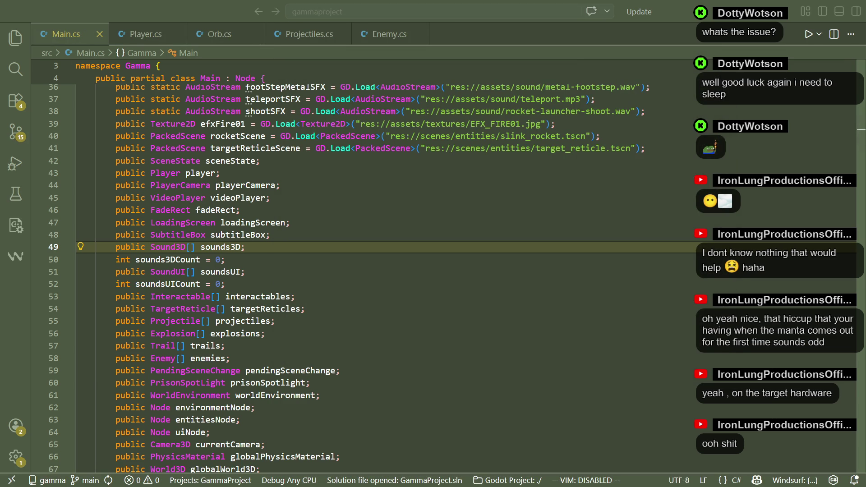
Clear the FileSystem filter, open SceneManagement.cs, and delete blank line 3 after the usings
key(alt+Tab)
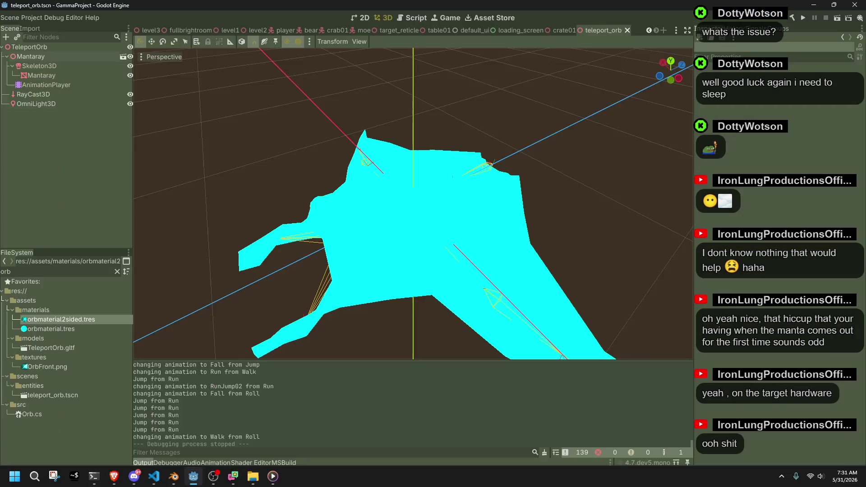
click(117, 272)
scroll(91, 364, down, 5)
scroll(91, 364, down, 10)
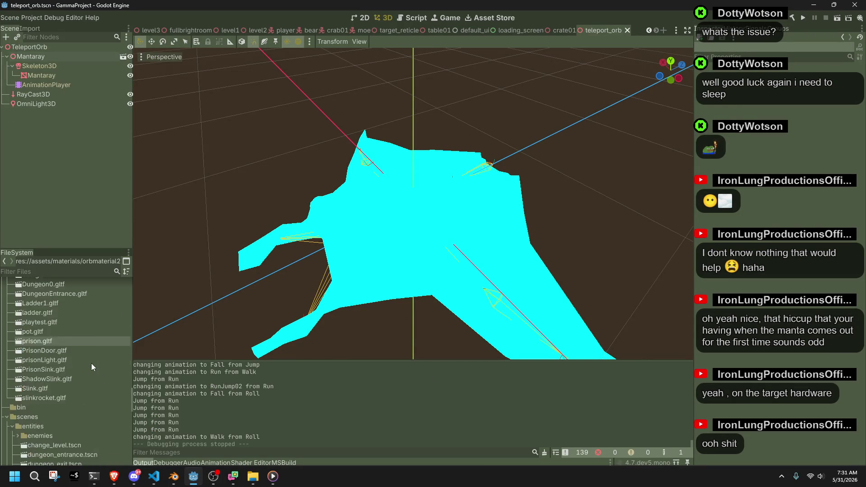
scroll(88, 373, down, 5)
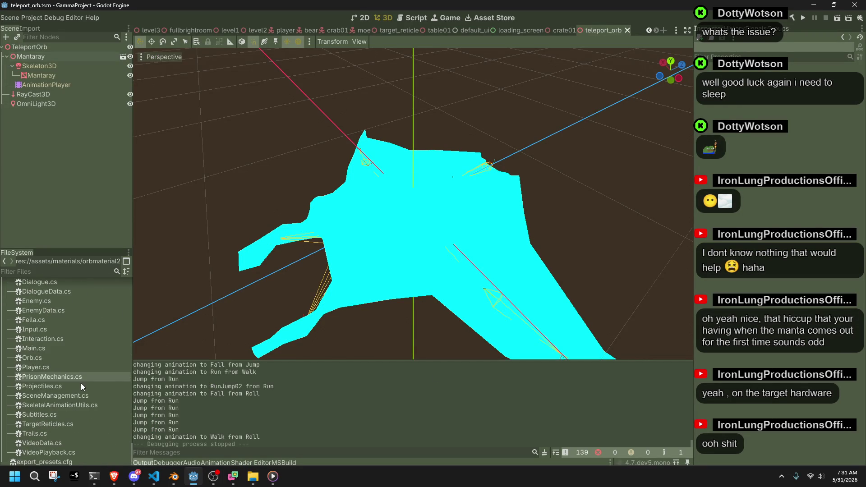
click(80, 397)
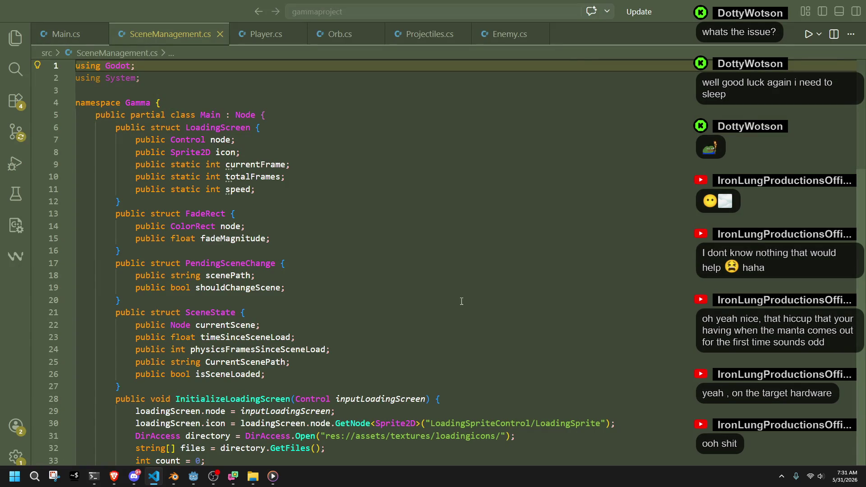
click(190, 91)
key(BackSpace)
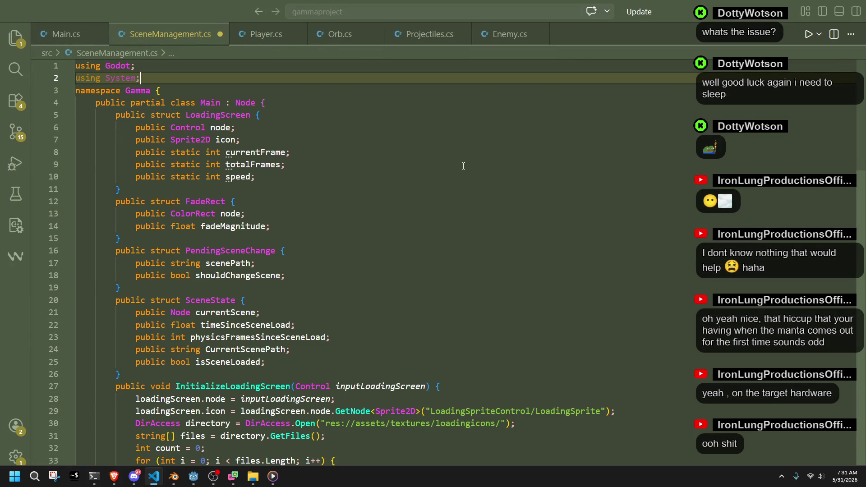
click(595, 226)
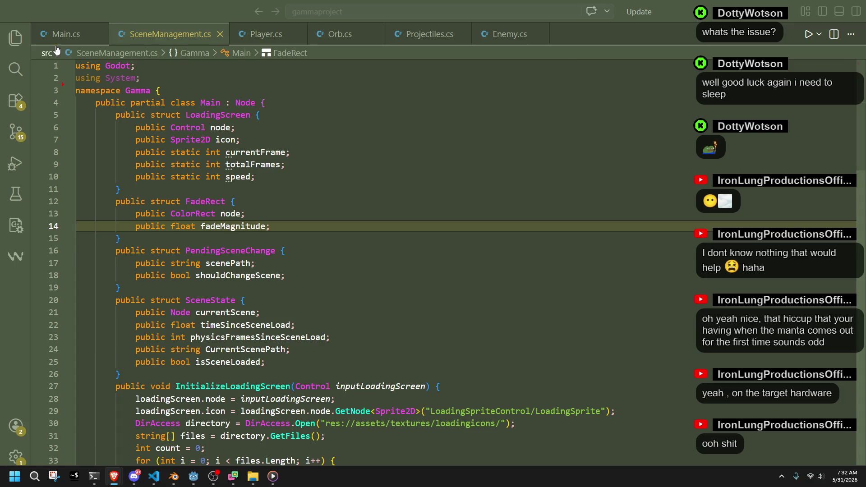
Add 'public bool isPreloading;' below isSceneLoaded in SceneState and save SceneManagement.cs
key(ctrl+Page_Up)
scroll(498, 284, up, 10)
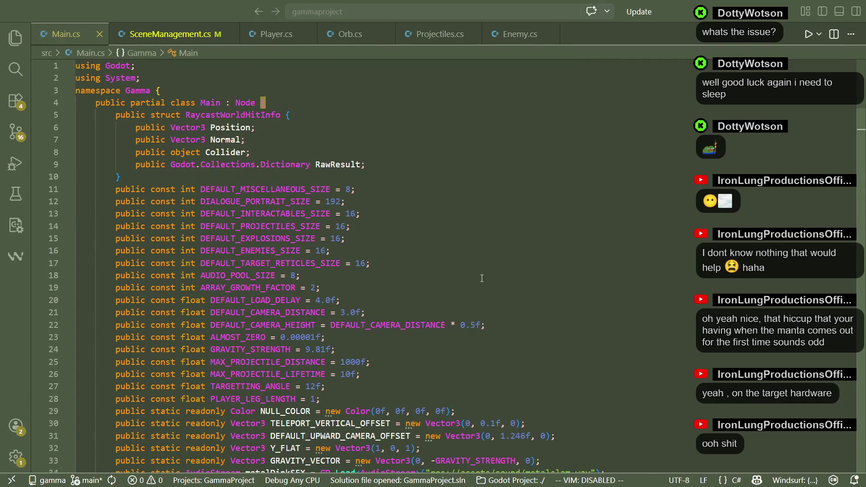
key(ctrl+Page_Down)
click(278, 177)
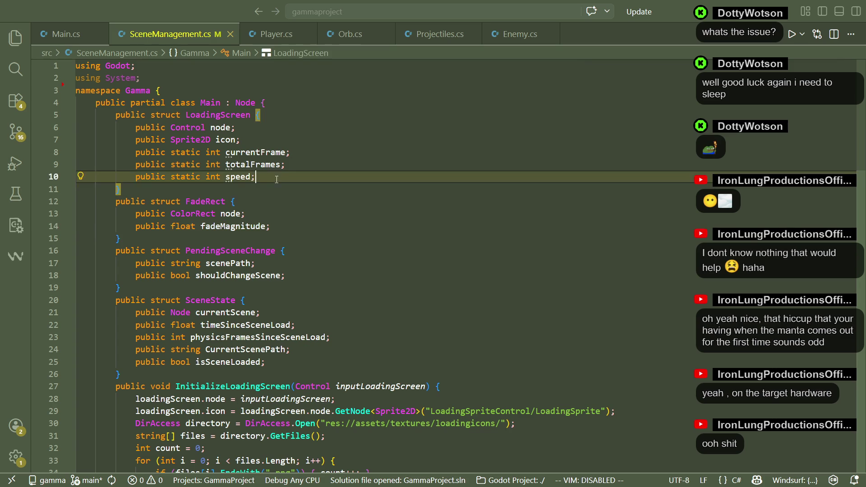
click(280, 189)
click(286, 288)
click(294, 367)
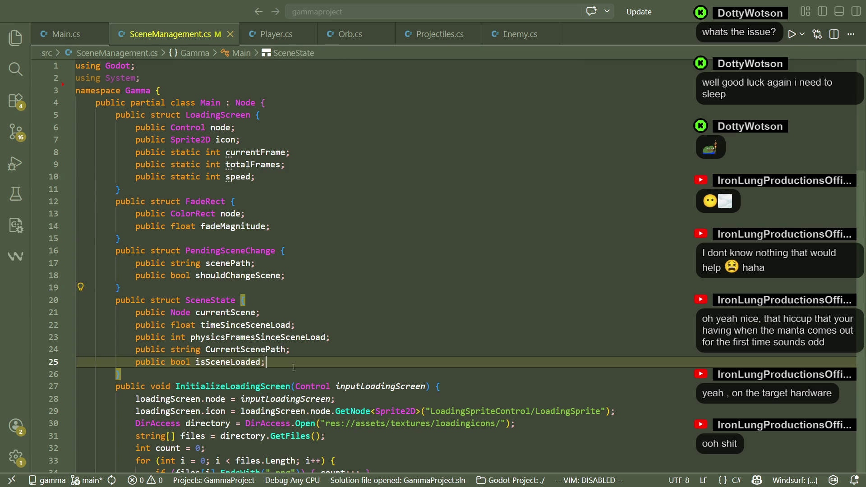
key(Return)
text(public bool )
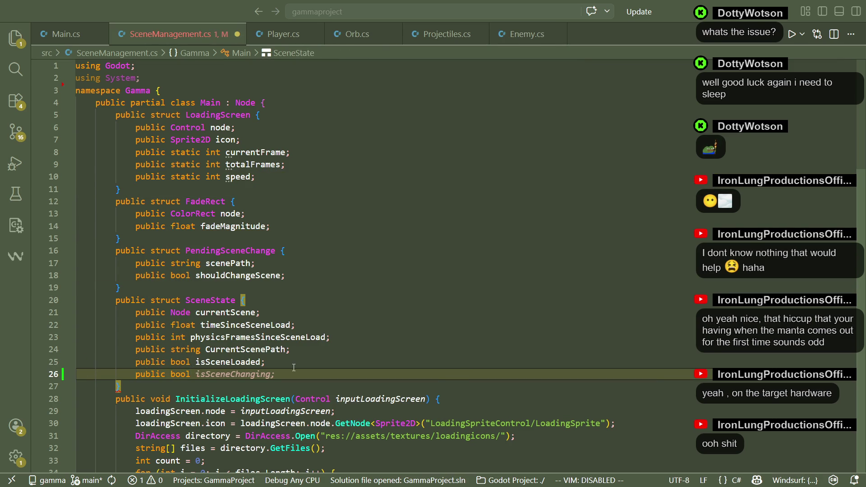
text(is)
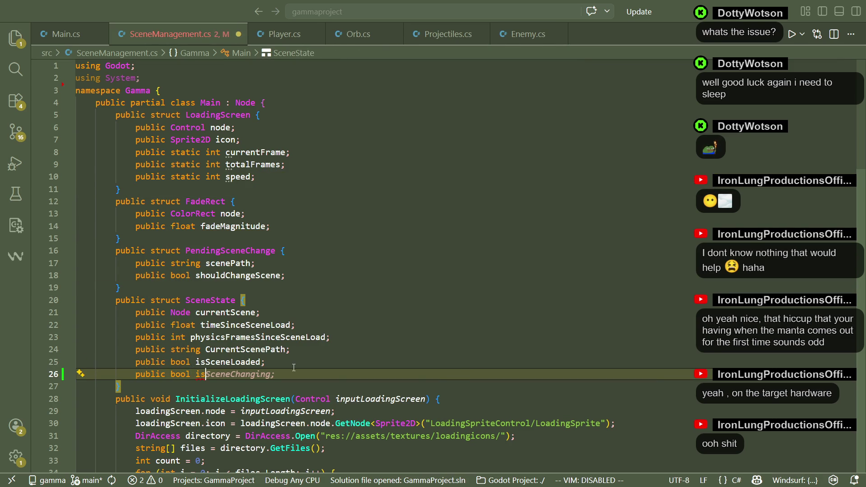
text(P)
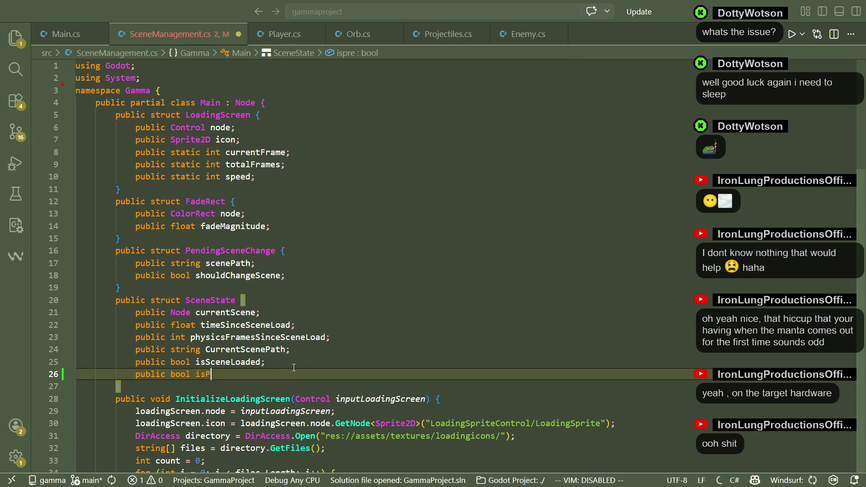
text(reloading;)
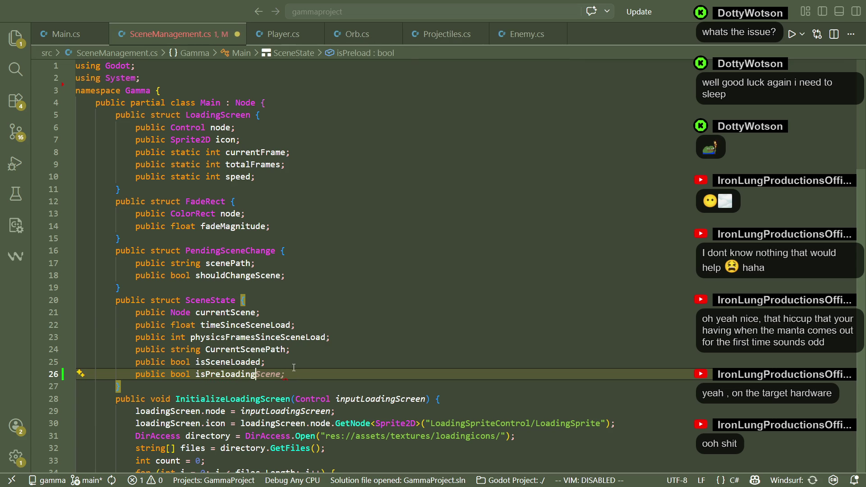
key(ctrl+s)
Add sceneState.isPreloading = false at the end of ClearScene and save SceneManagement.cs
key(Down)
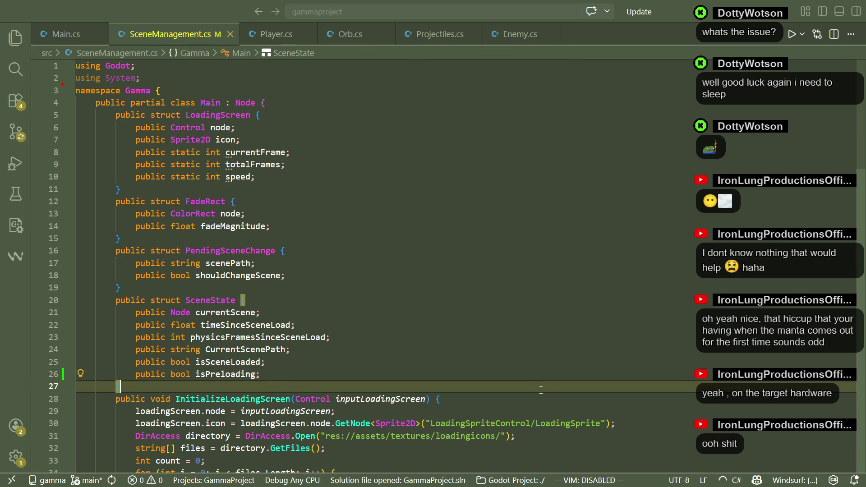
scroll(541, 390, down, 1)
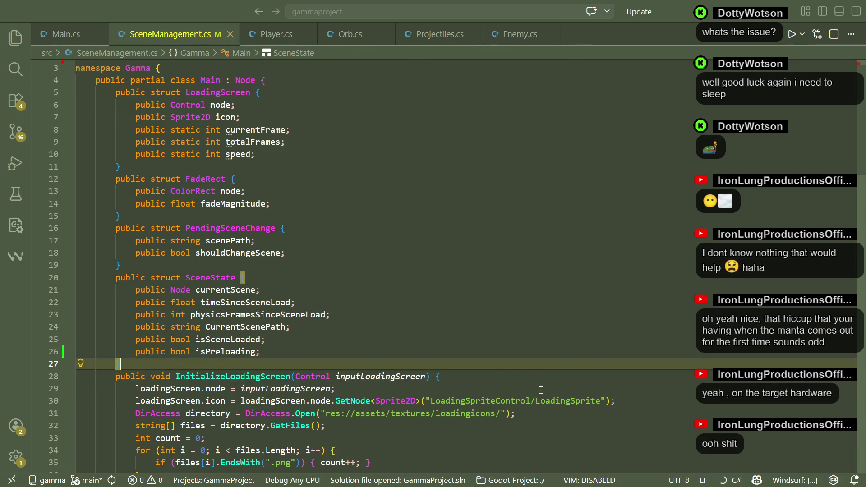
scroll(541, 390, down, 3)
scroll(541, 390, down, 3)
scroll(541, 390, down, 1)
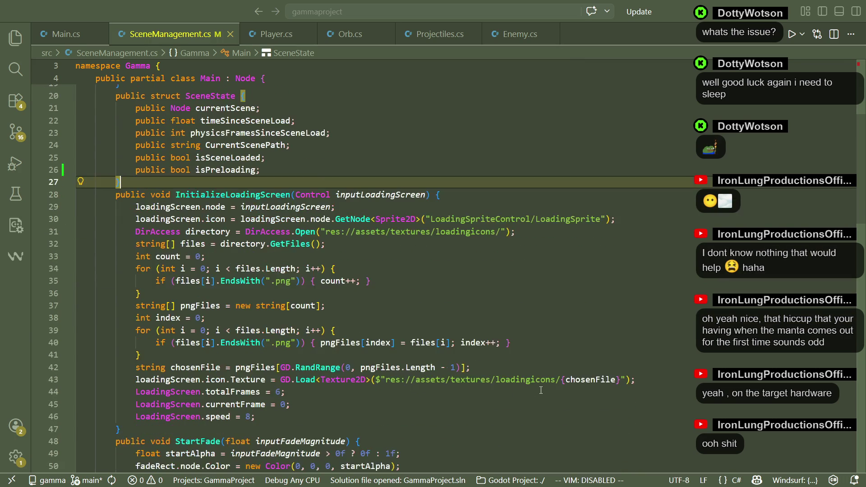
scroll(540, 390, down, 2)
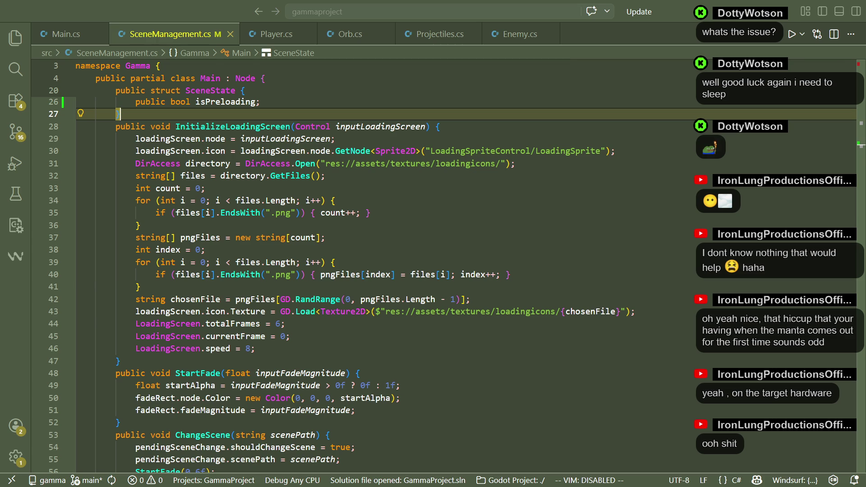
scroll(486, 398, down, 1)
scroll(486, 397, down, 9)
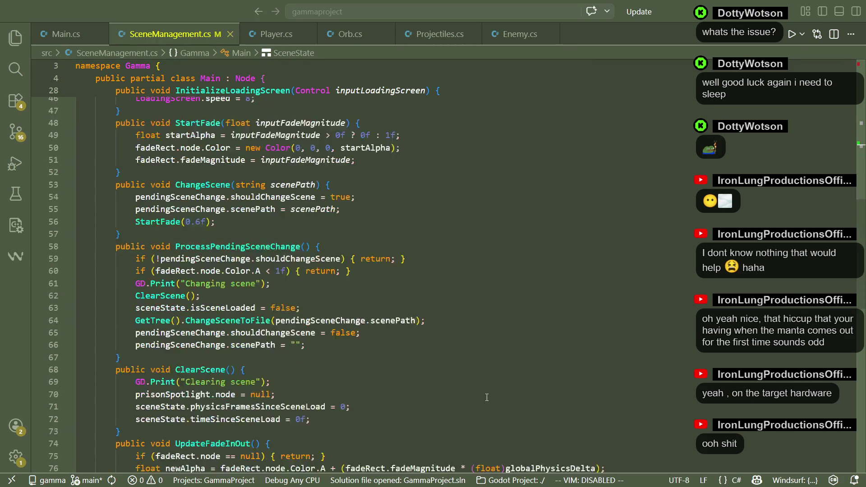
click(327, 329)
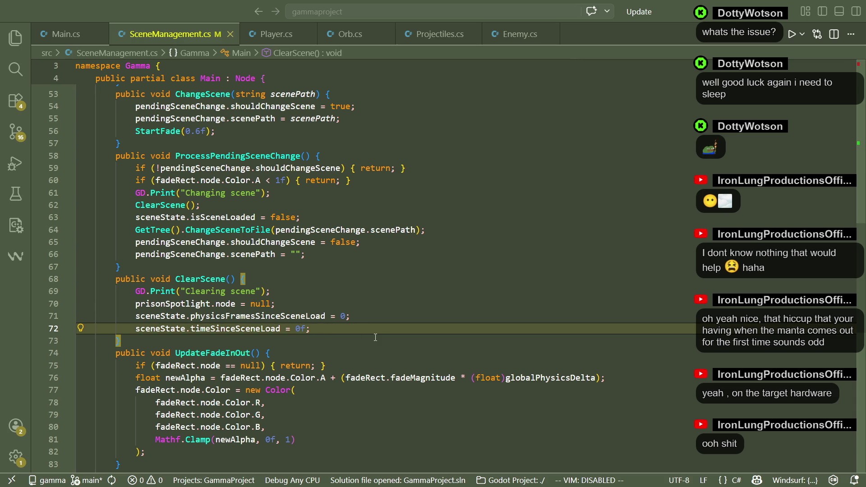
key(Return)
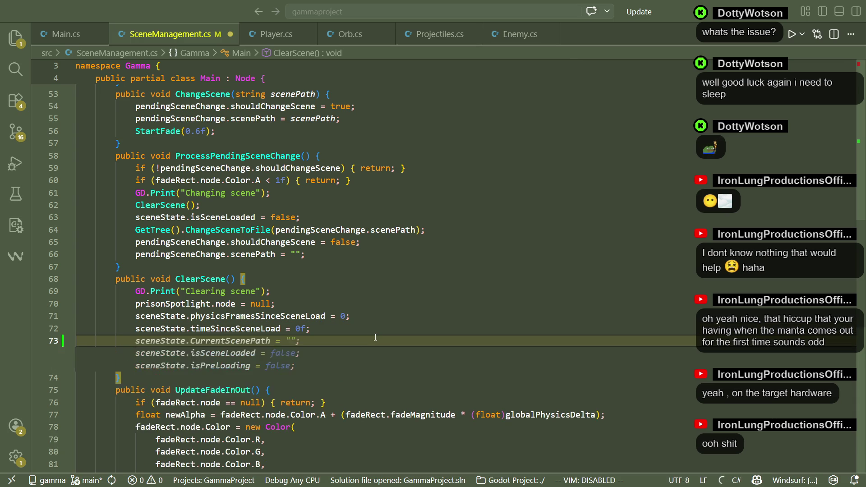
text(scene)
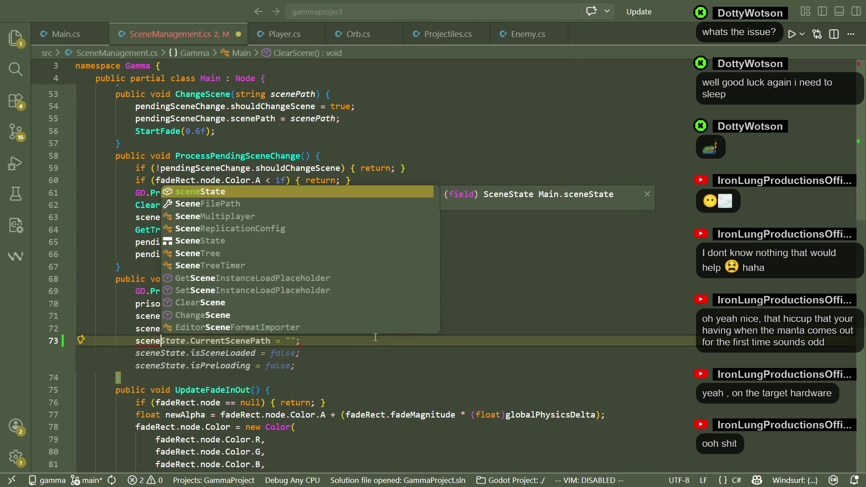
text(State.isprelo)
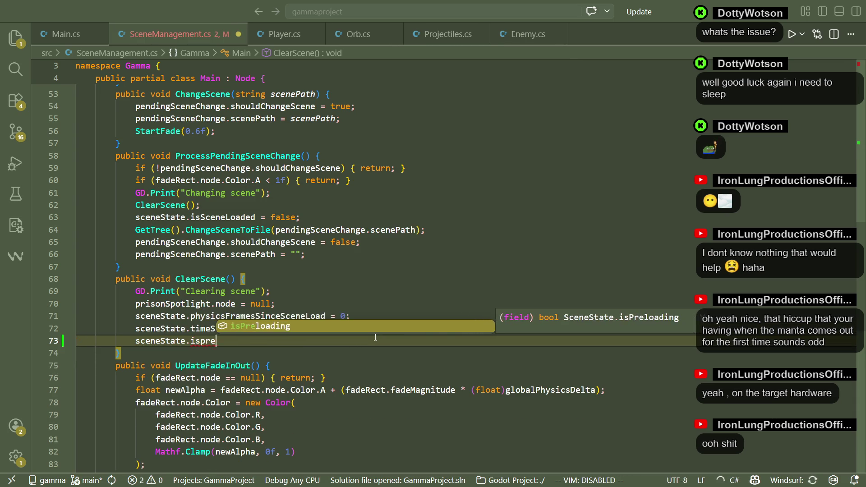
key(Tab)
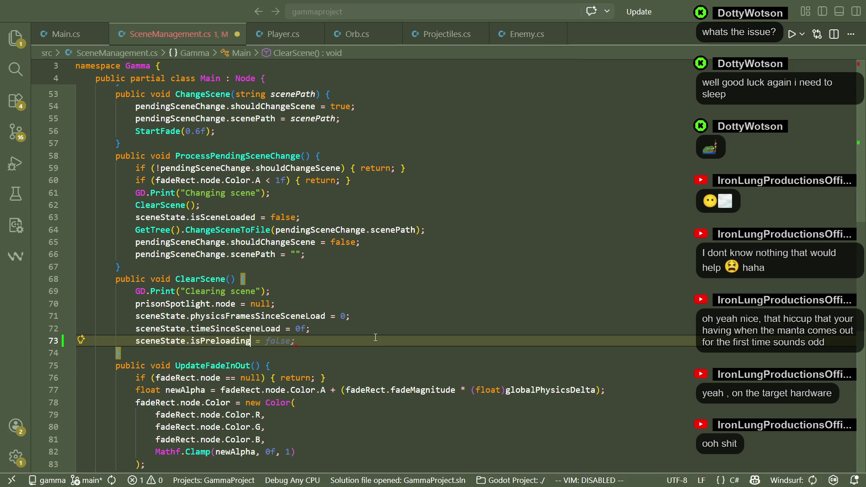
key(Tab)
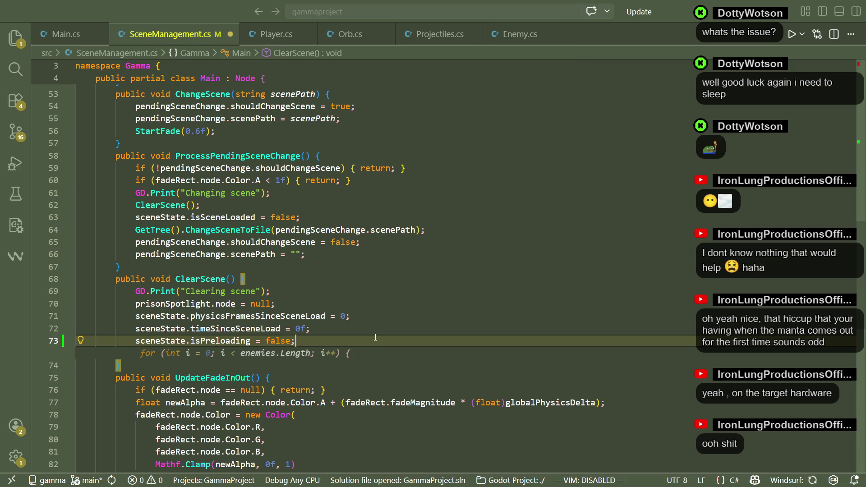
click(370, 330)
key(ctrl+s)
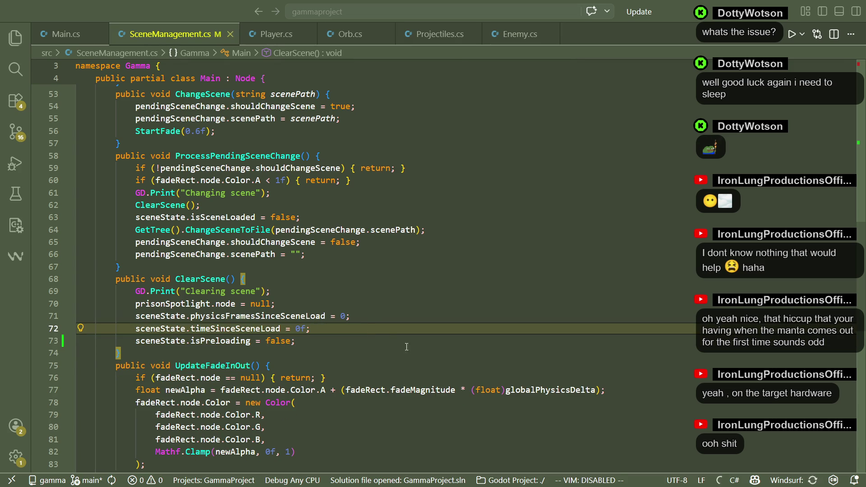
Review ClearScene's scene-state resets, then switch to Main.cs
key(Down)
key(Down)
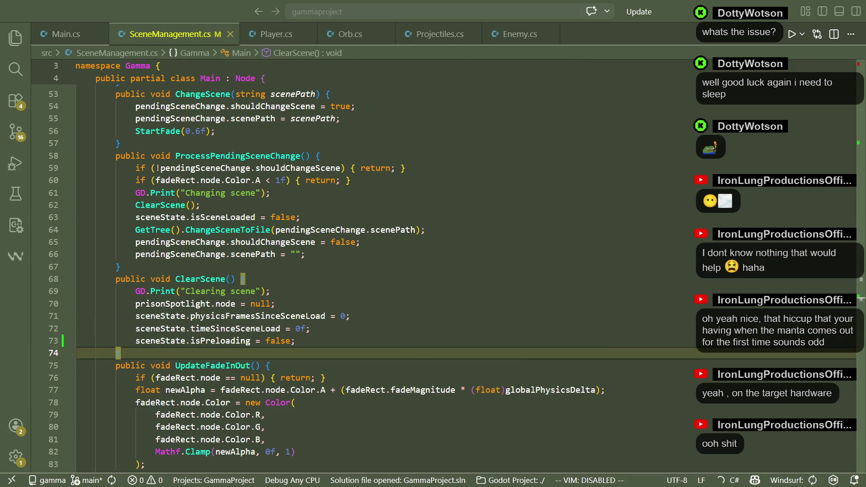
click(618, 313)
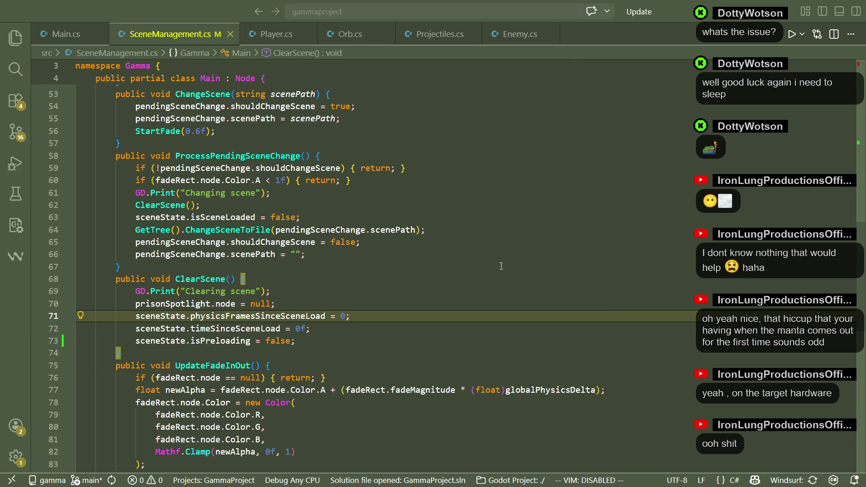
click(348, 274)
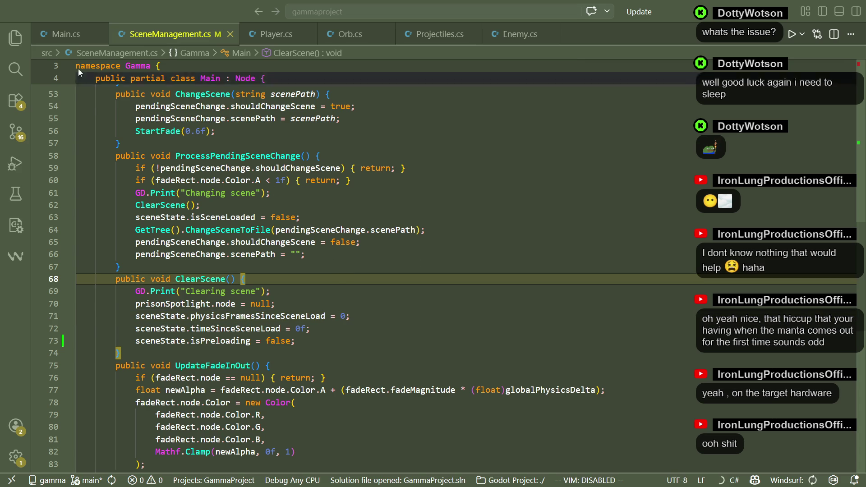
click(63, 33)
scroll(854, 128, down, 5)
scroll(855, 129, down, 20)
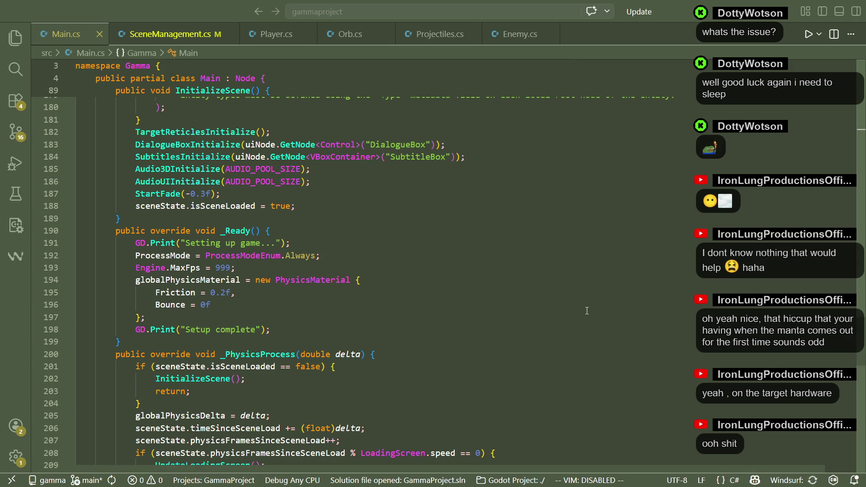
Scroll Main.cs down to _Ready and the loadDelay logic in _PhysicsProcess
scroll(586, 311, down, 2)
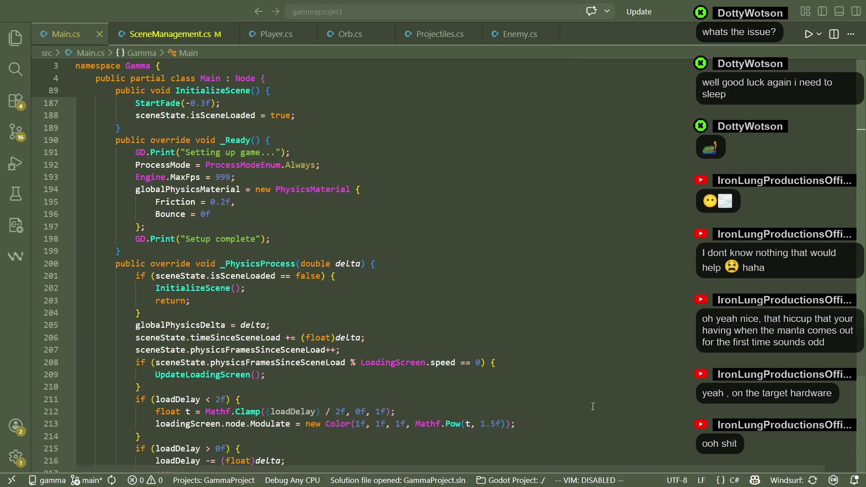
After Engine.MaxFps in _Ready, add sceneState.isPreloading = true and loadDelay = DEFAULT_LOAD_DELAY, then save
click(280, 237)
click(259, 178)
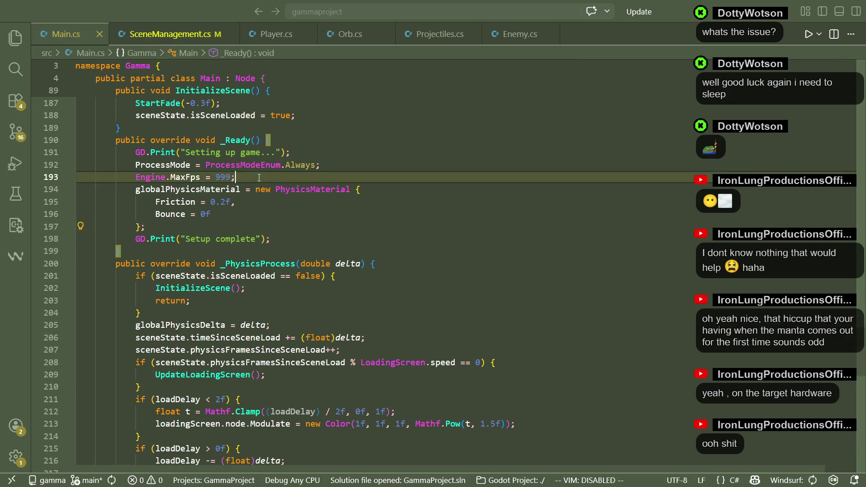
key(Return)
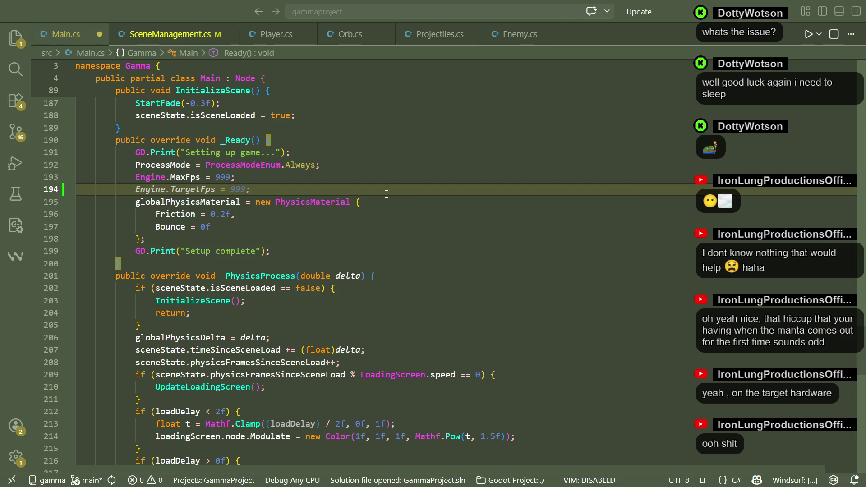
text(scene)
key(Tab)
text(.pr)
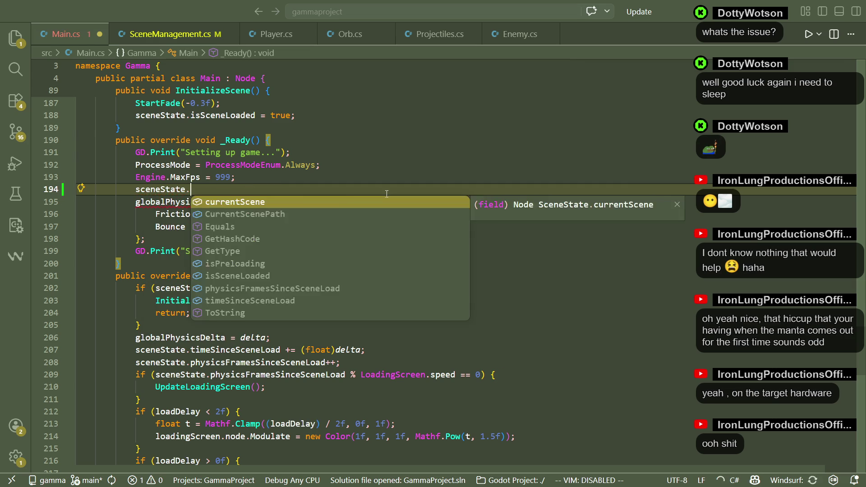
key(Tab)
key(Tab)
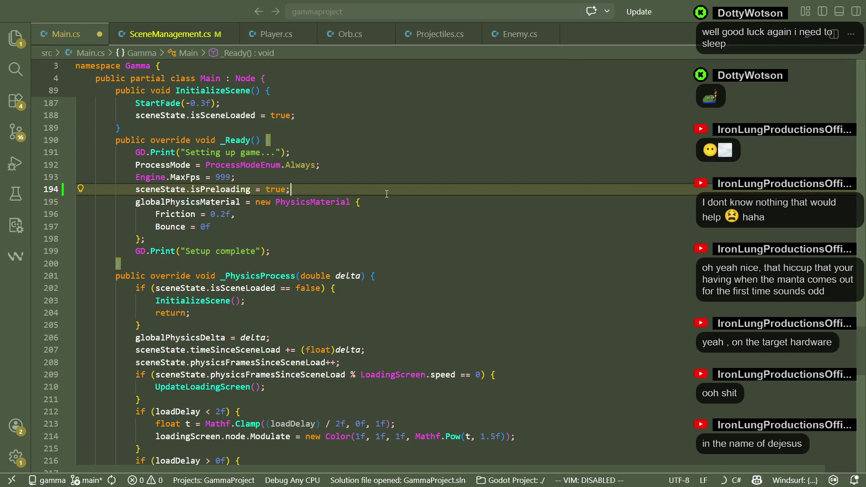
key(Return)
text(load)
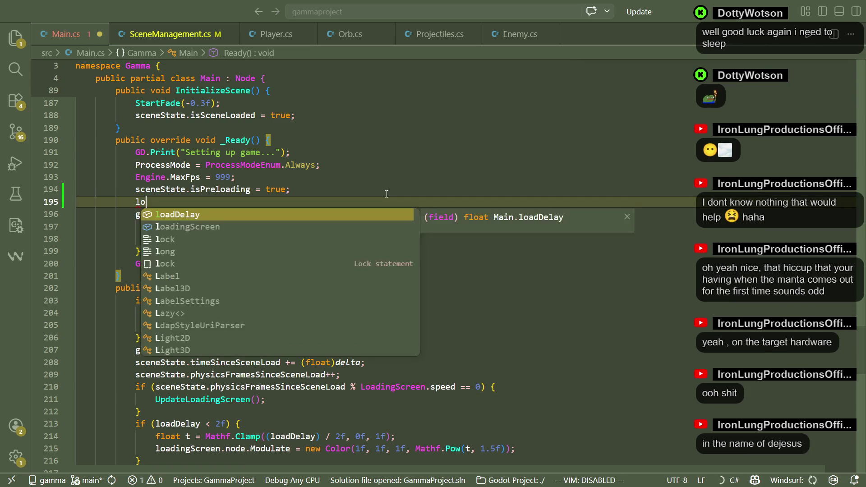
key(Tab)
key(Tab)
key(ctrl+s)
key(Up)
key(Up)
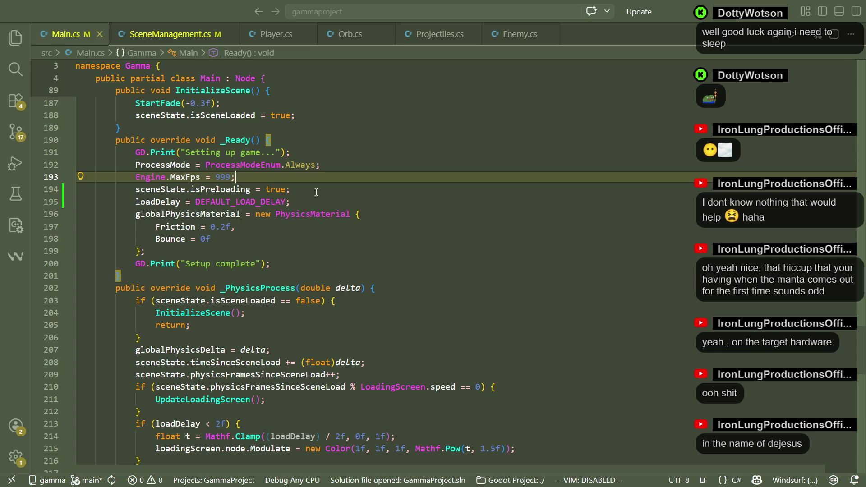
key(alt+Tab)
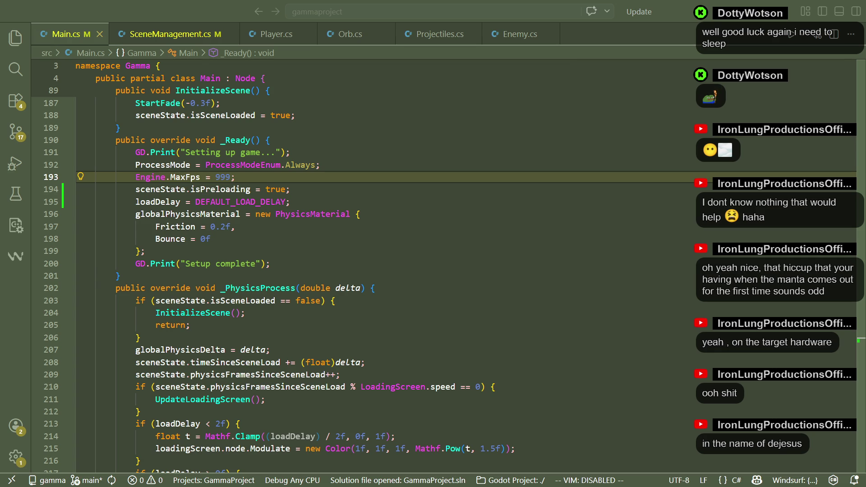
key(alt+Tab)
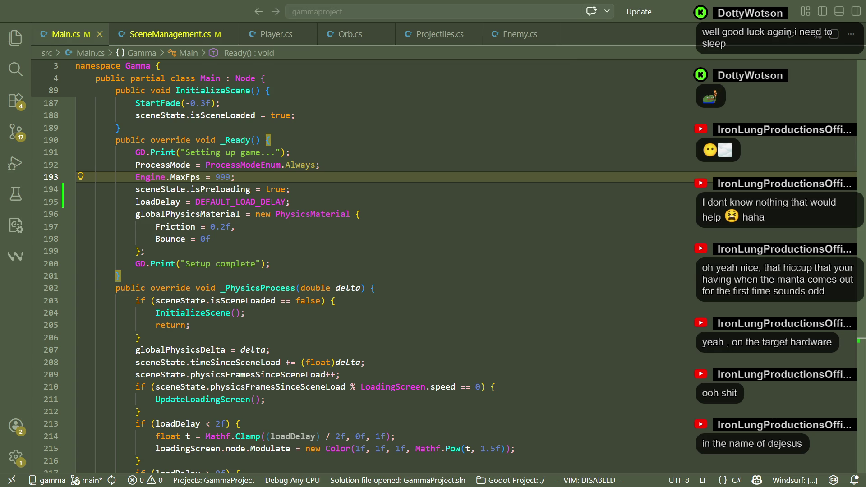
click(403, 241)
key(Up)
key(Up)
key(Up)
key(Up)
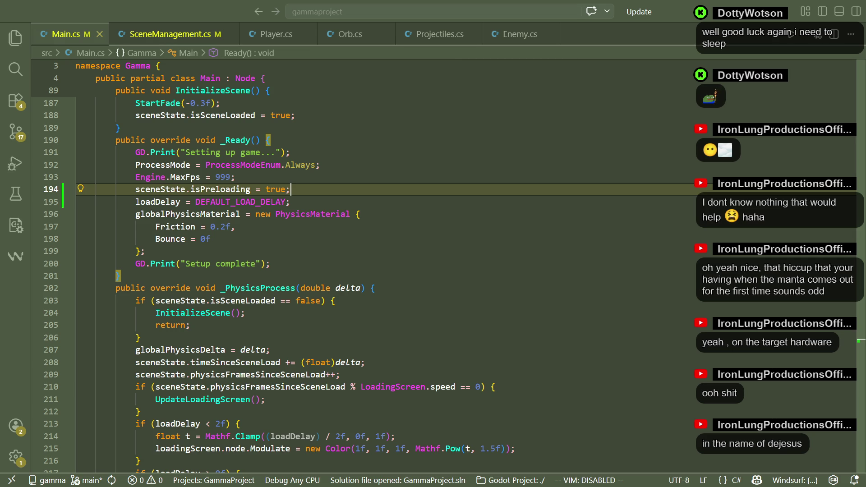
key(Down)
key(Down)
key(Down)
key(Up)
key(Up)
key(Up)
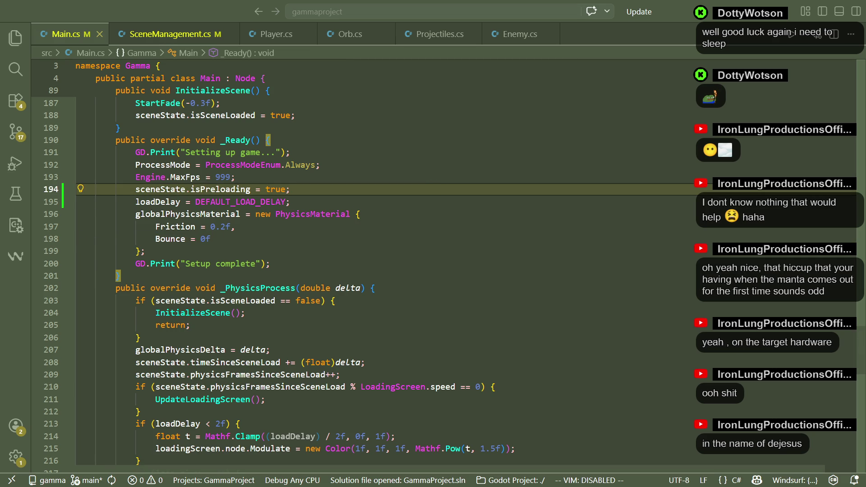
Review the UpdateLoadingScreen call, early return and loadDelay checks in _PhysicsProcess
scroll(594, 371, down, 12)
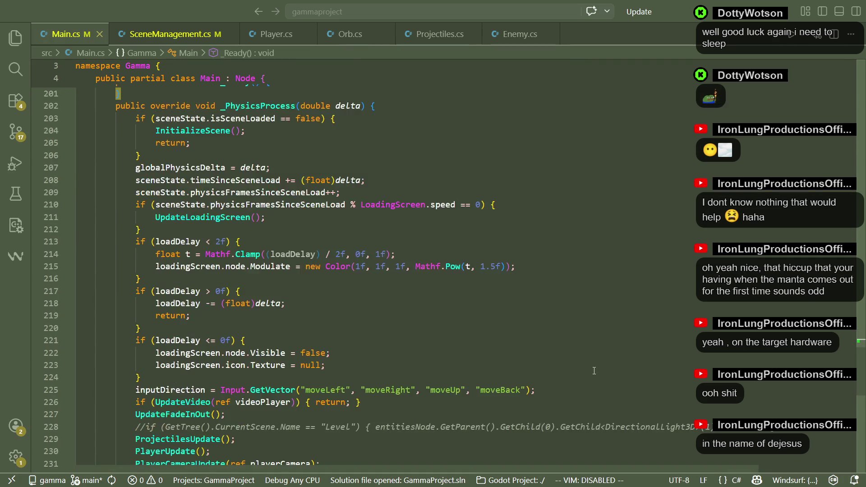
scroll(594, 371, down, 3)
scroll(594, 371, up, 8)
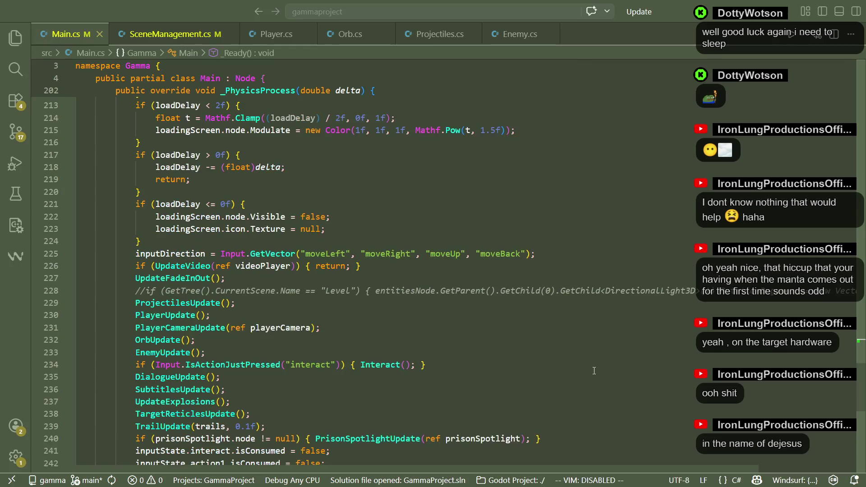
scroll(594, 371, up, 3)
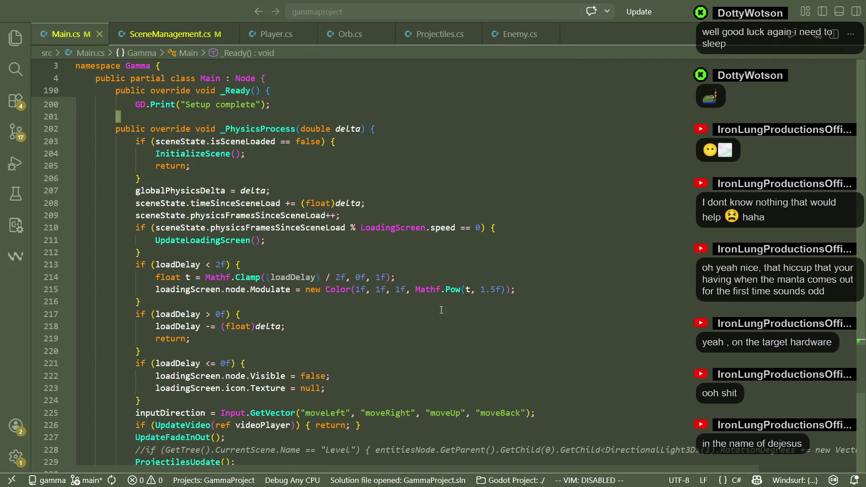
click(295, 243)
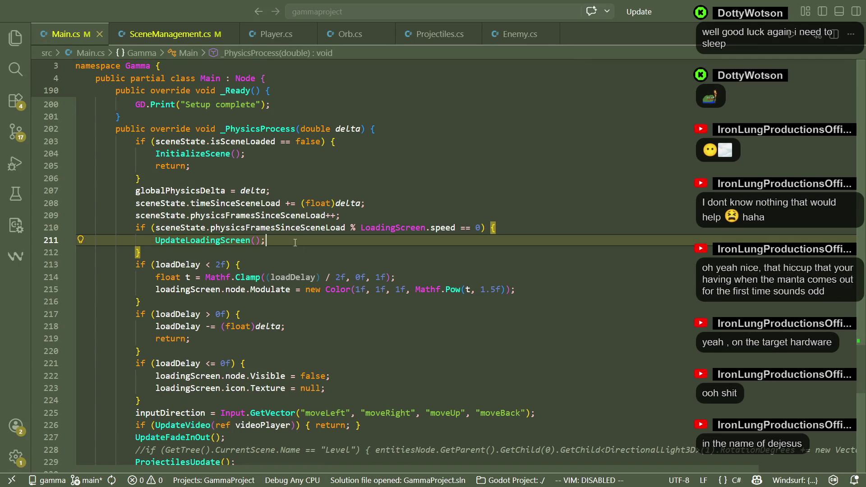
click(188, 173)
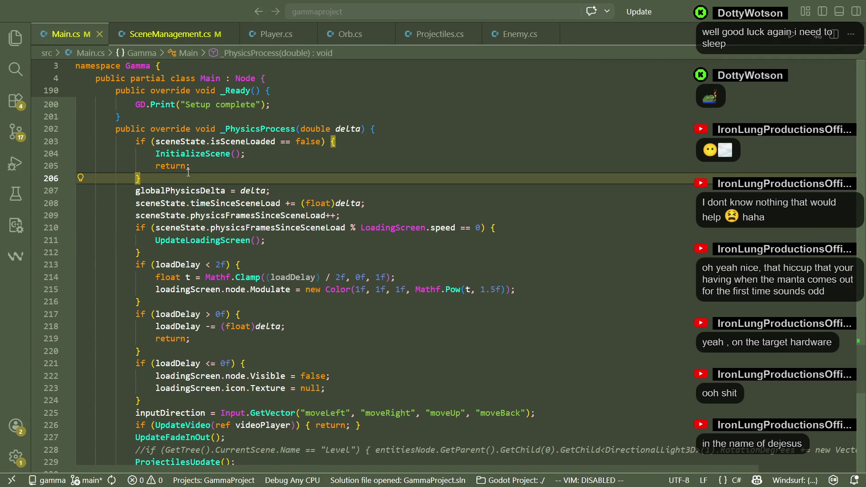
click(212, 165)
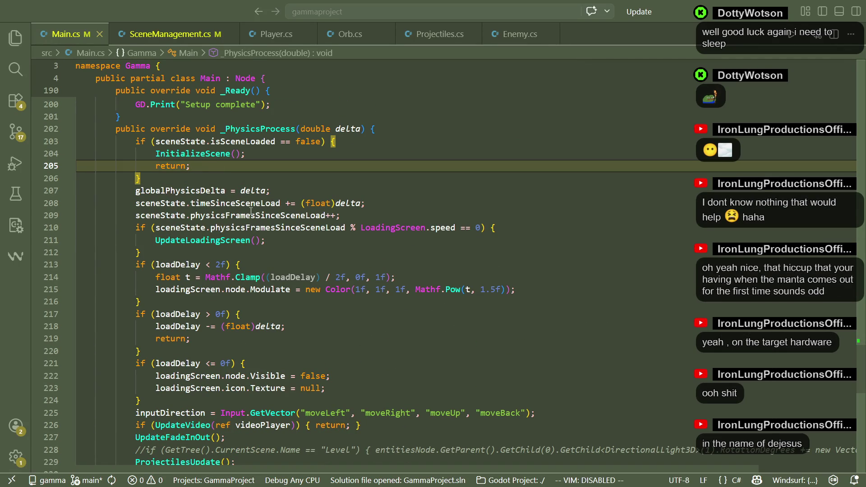
click(227, 300)
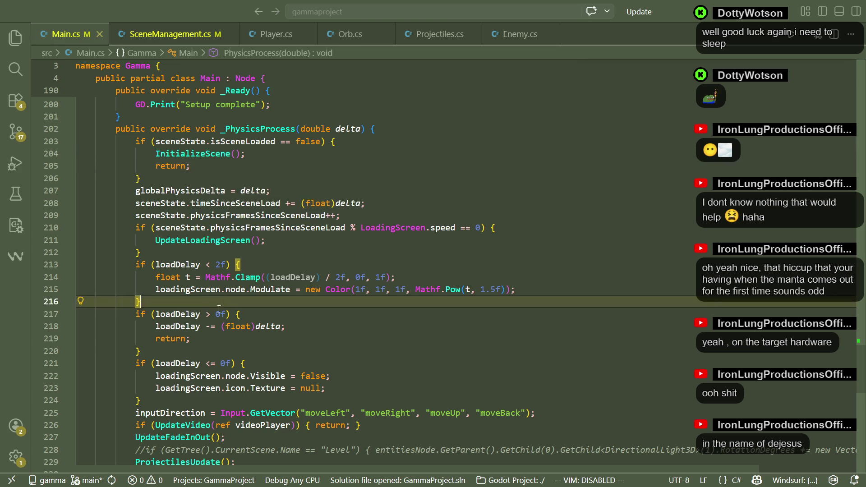
click(430, 357)
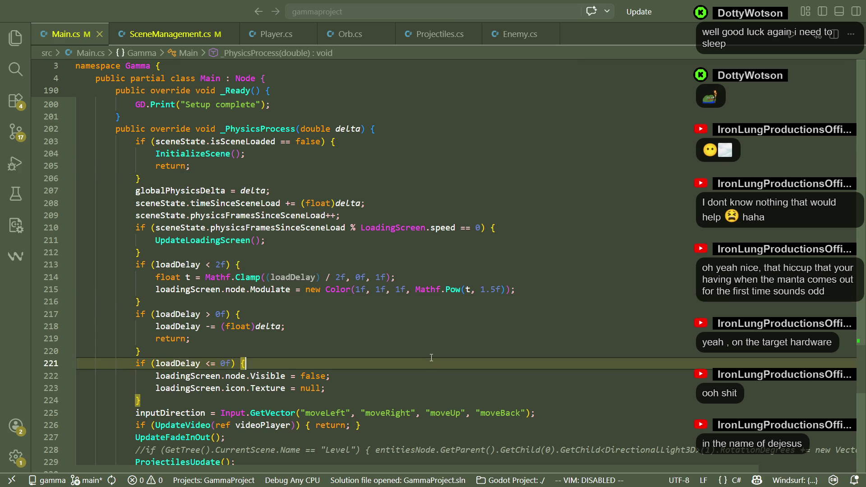
click(249, 242)
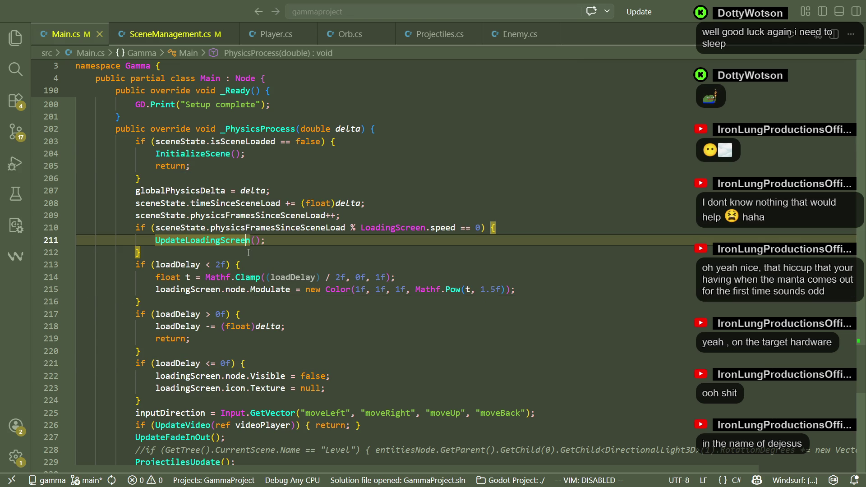
Inspect the loadDelay countdown and select lines 201–224 of _PhysicsProcess
click(249, 252)
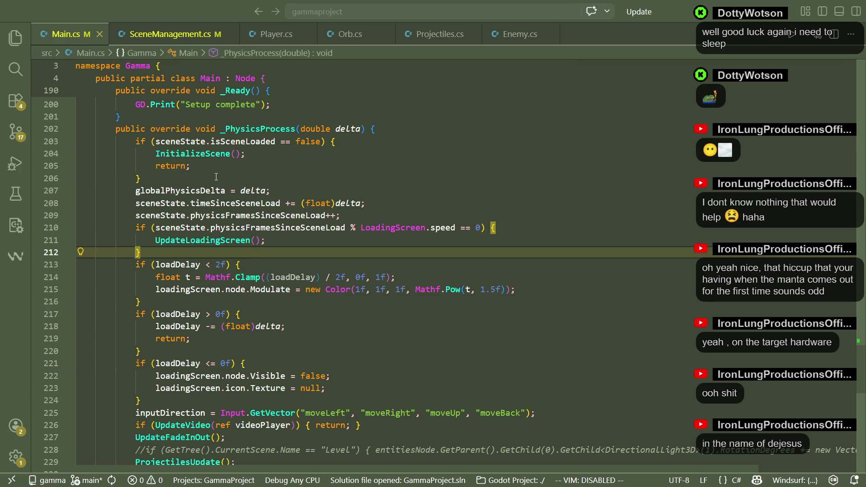
drag(194, 166, 159, 155)
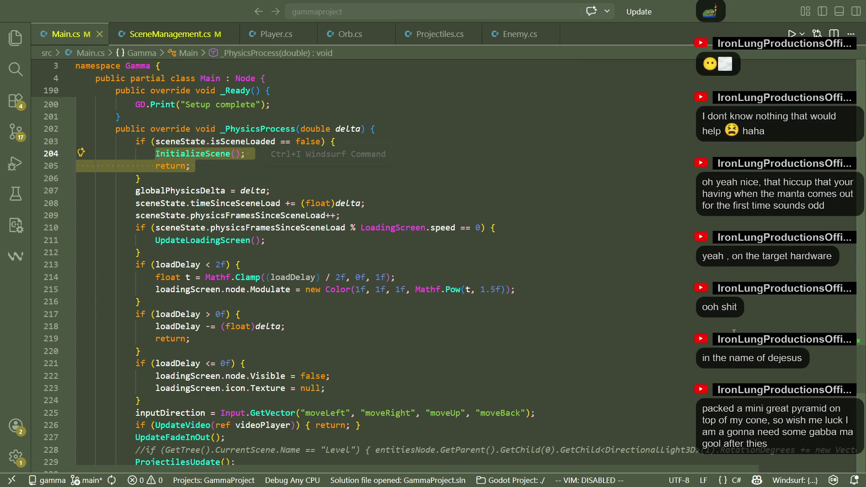
click(301, 326)
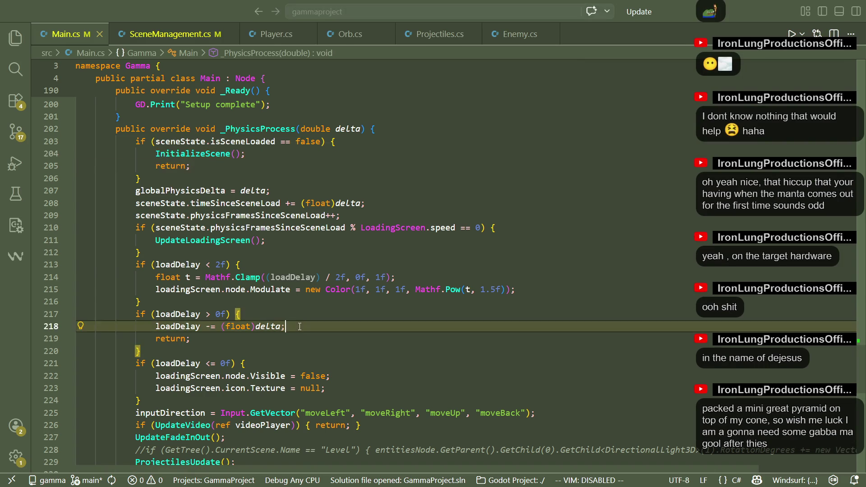
click(303, 339)
click(315, 400)
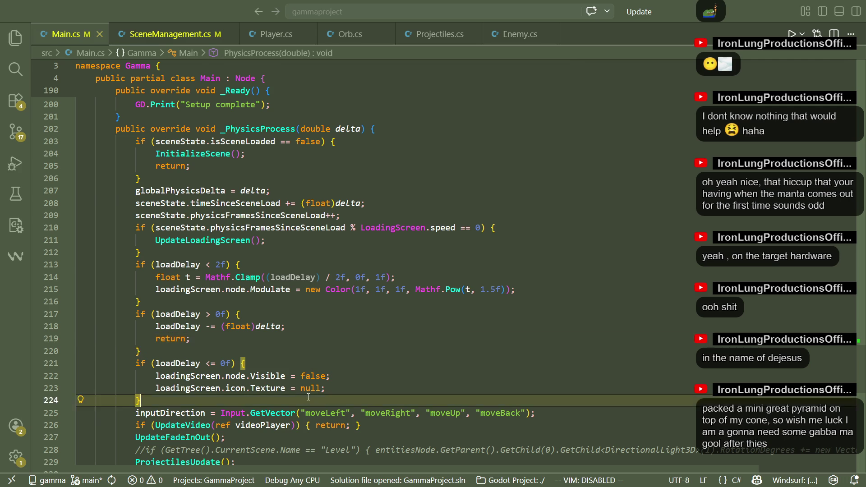
drag(315, 400, 120, 117)
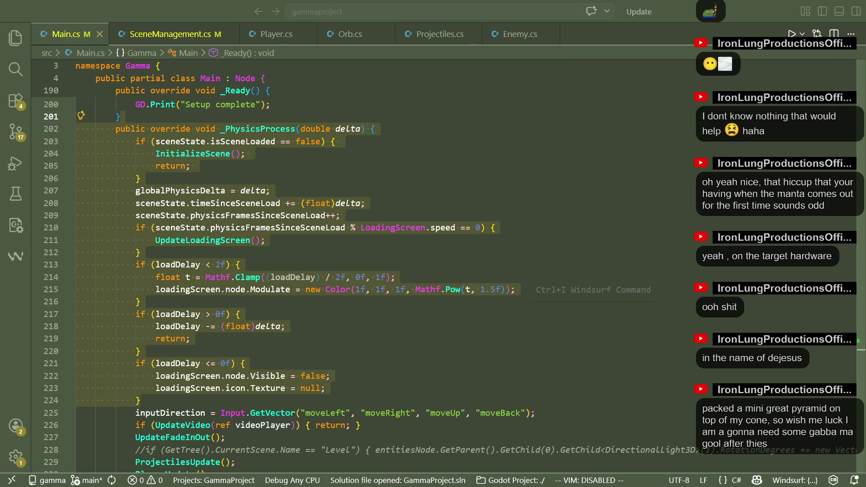
Close the cone image window, then select and delete the old loading code on lines 203–224
click(498, 316)
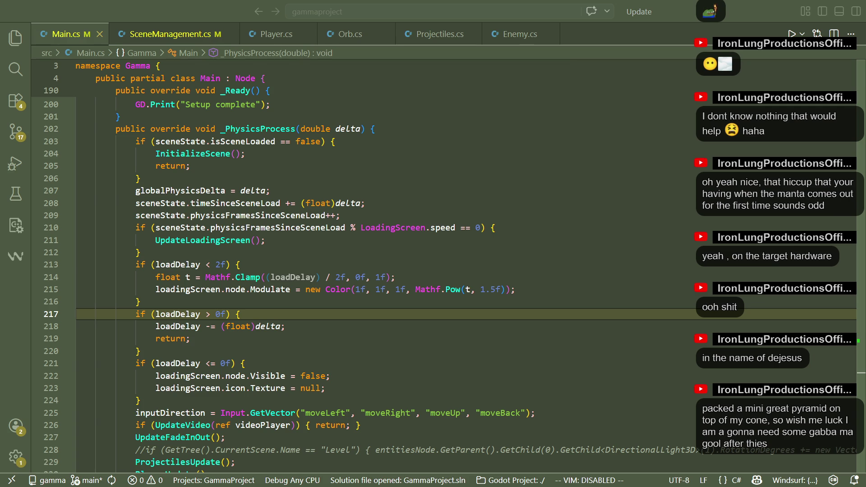
click(114, 476)
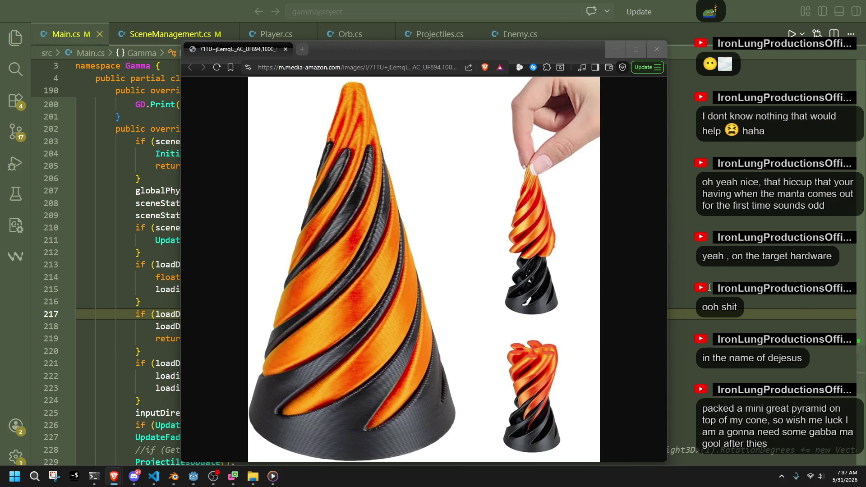
click(656, 49)
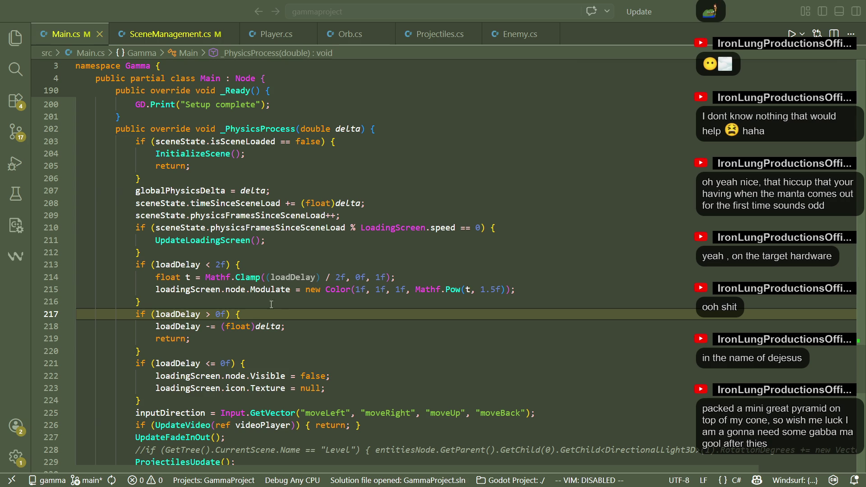
mouse_move(200, 395)
mouse_down()
mouse_move(171, 363)
mouse_move(135, 164)
mouse_up()
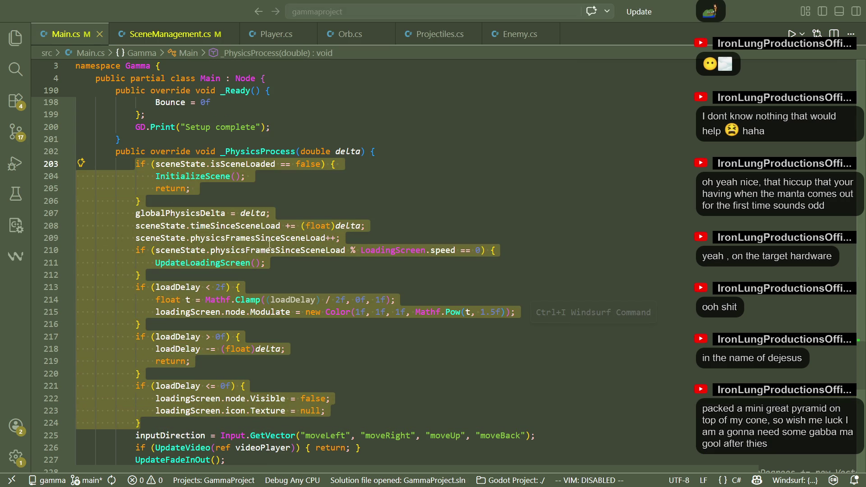
key(BackSpace)
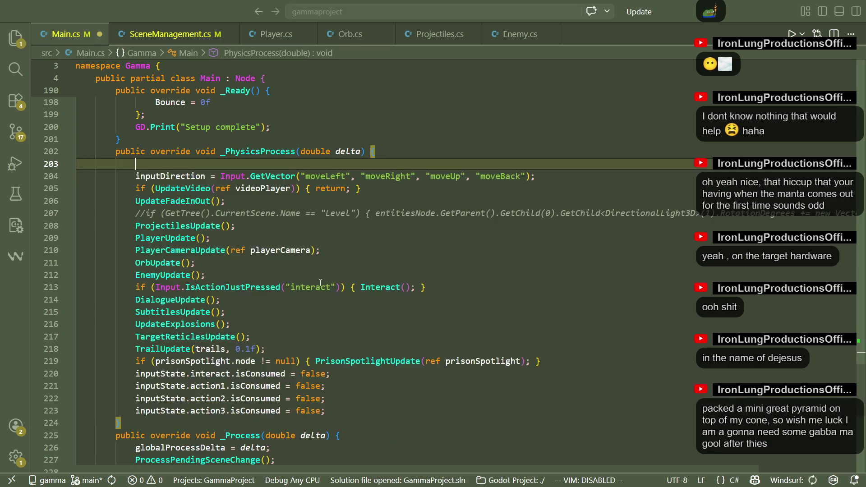
Start _PhysicsProcess with if (sceneState.isSceneLoaded == false) calling InitializeScene() and returning
text(if )
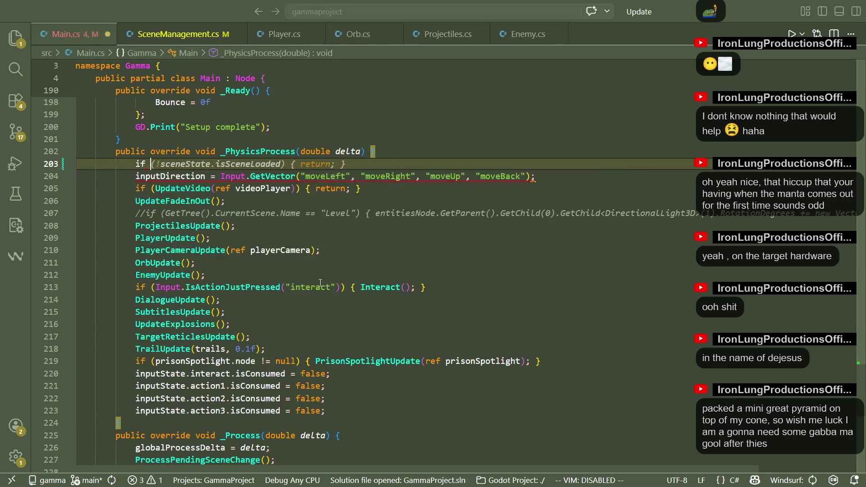
text((scenesta.)
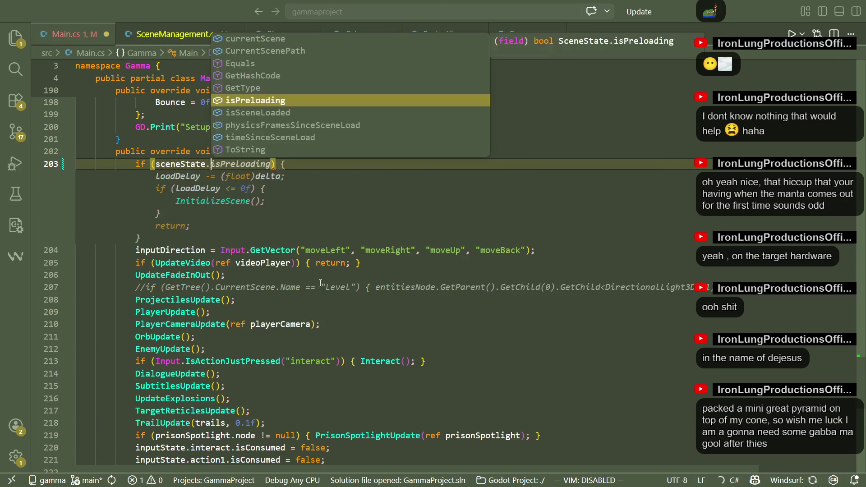
text(isS)
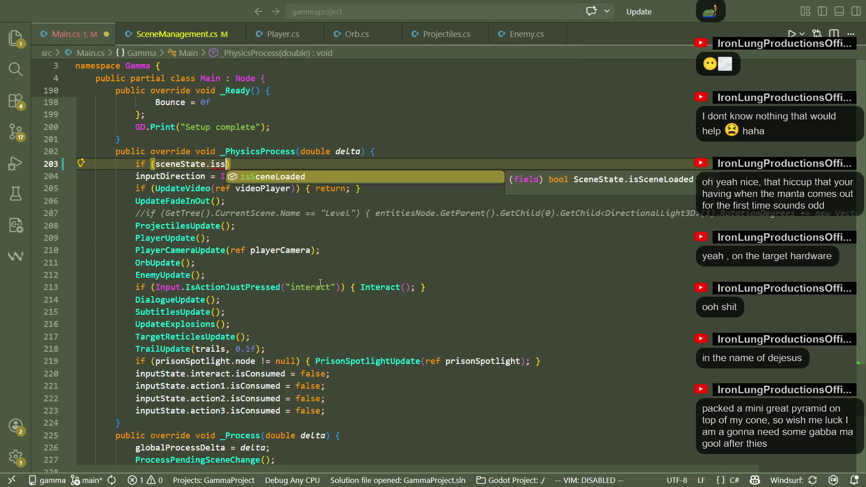
key(Tab)
key(Tab)
key(Left)
key(Left)
key(Left)
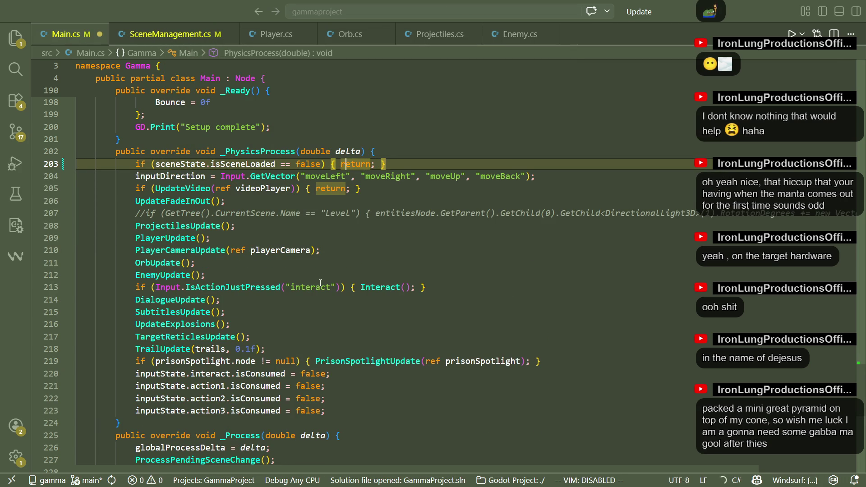
key(Return)
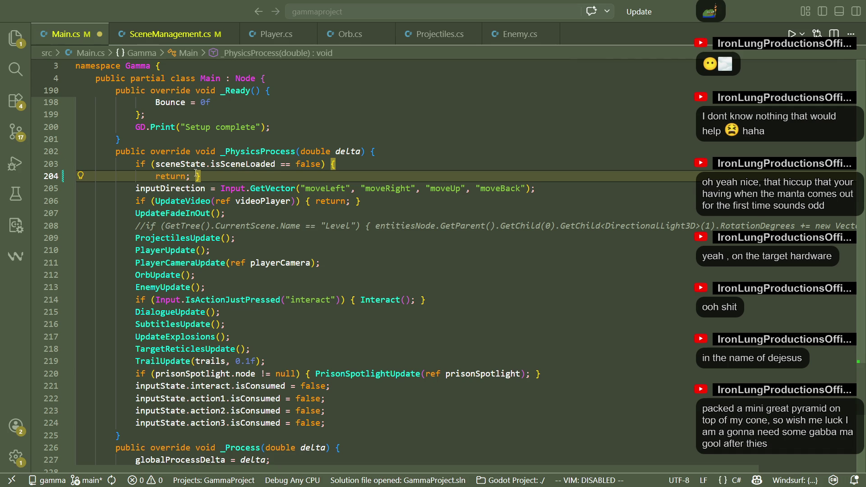
key(Return)
click(364, 168)
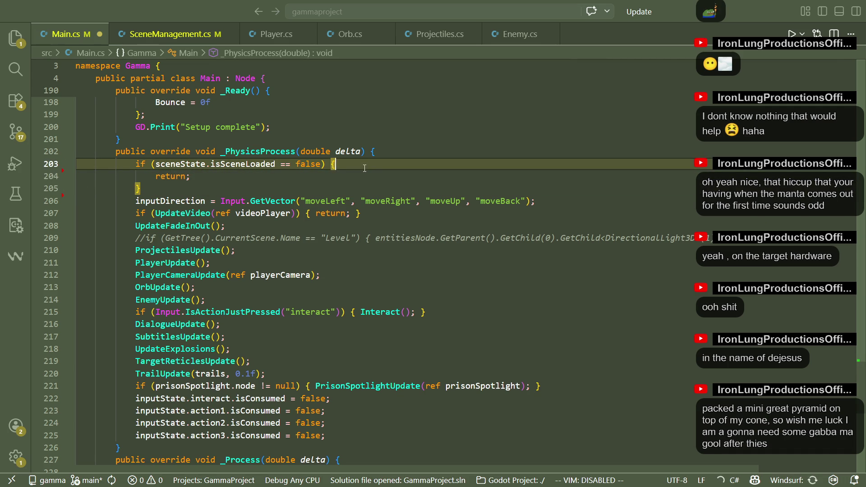
key(Return)
text(initializes)
key(Down)
key(Tab)
text(();)
Add an if sceneState.isPreloading check line above the InitializeScene call
click(365, 168)
key(Return)
text(if ()
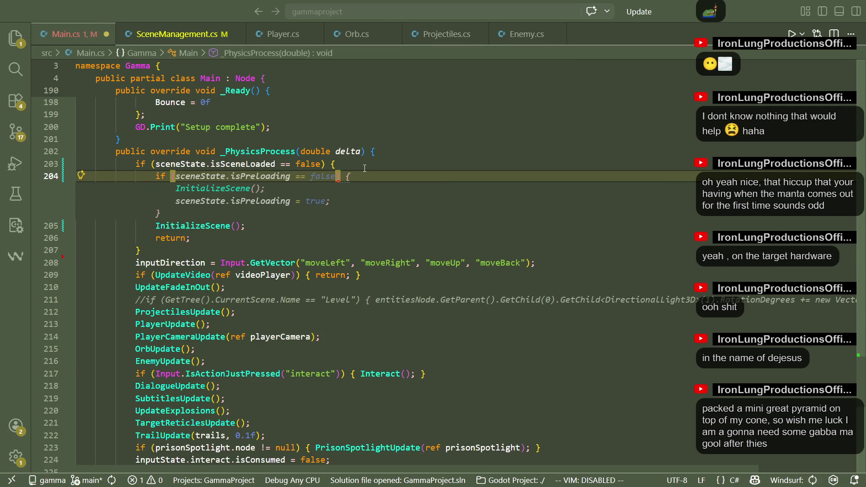
text(sceneState )
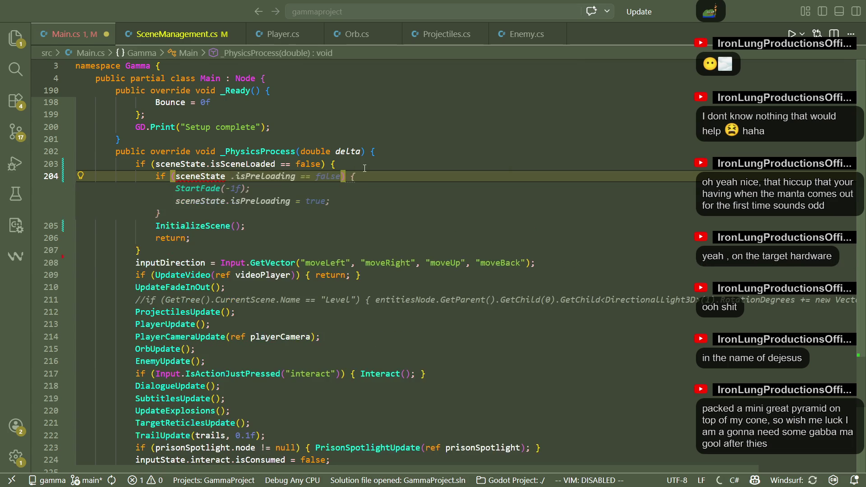
text(.ispreloa)
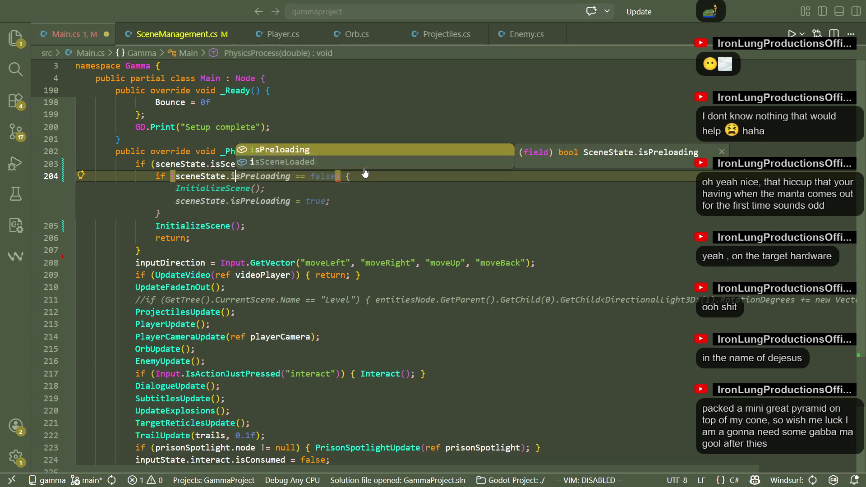
key(Tab)
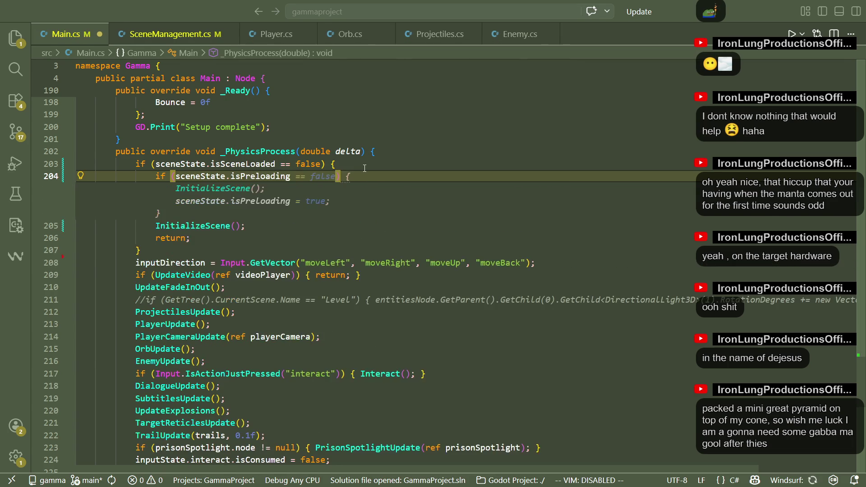
Change the guard condition to !sceneState.isSceneLoaded
drag(321, 164, 276, 164)
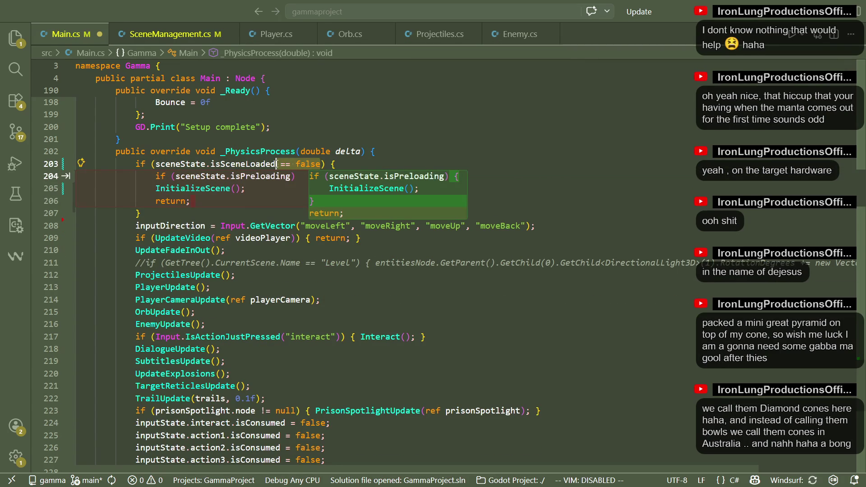
key(BackSpace)
click(157, 164)
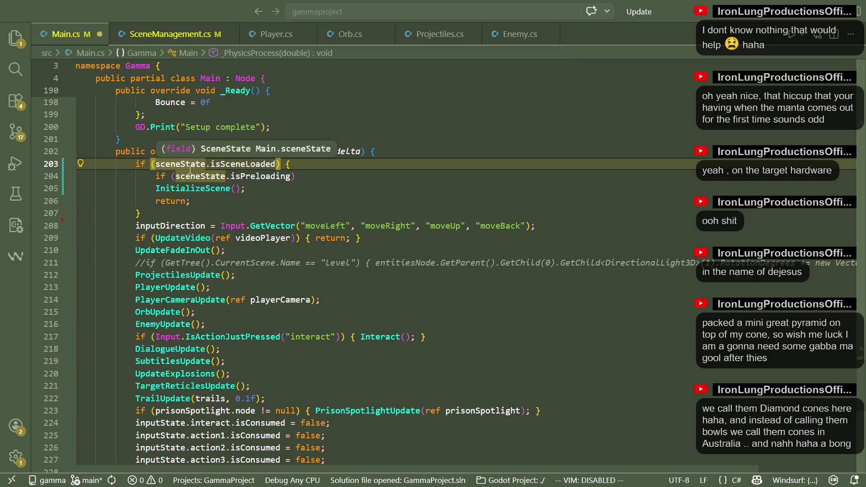
text(!)
Open the isPreloading block with UpdateLoadingScreen() and a loadDelay countdown
click(244, 191)
click(295, 176)
text({)
key(Return)
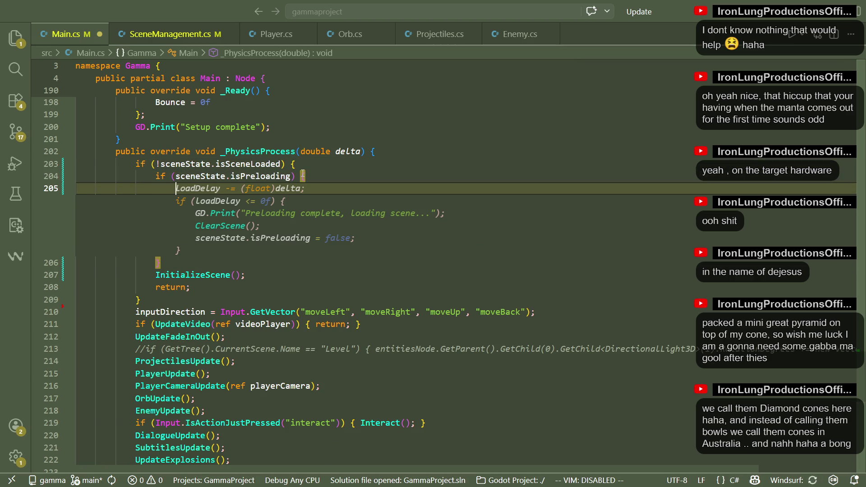
text(updateload)
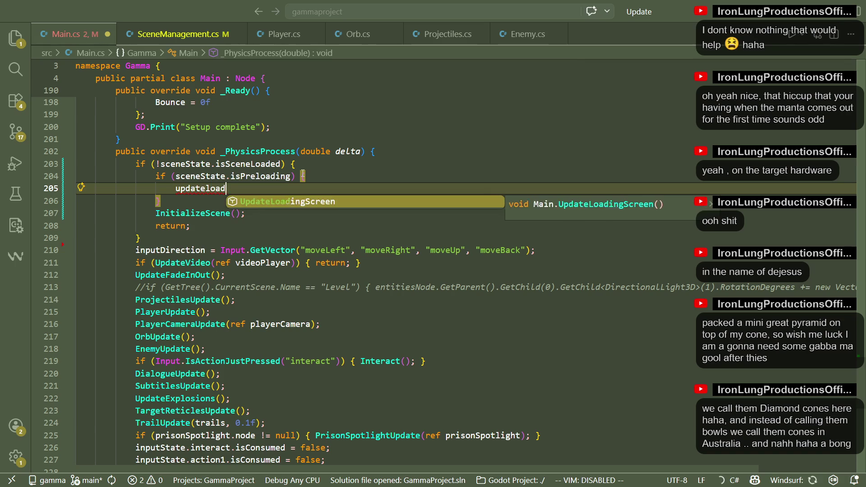
key(Tab)
text(();)
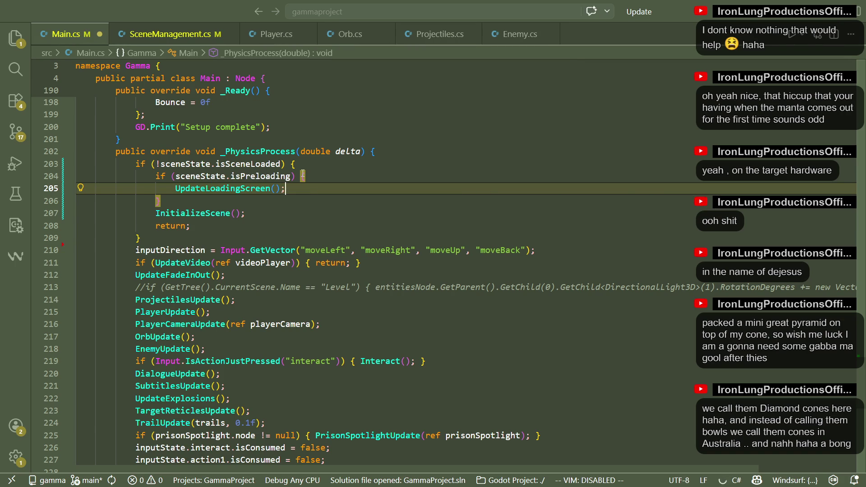
key(Return)
text(loadDelay)
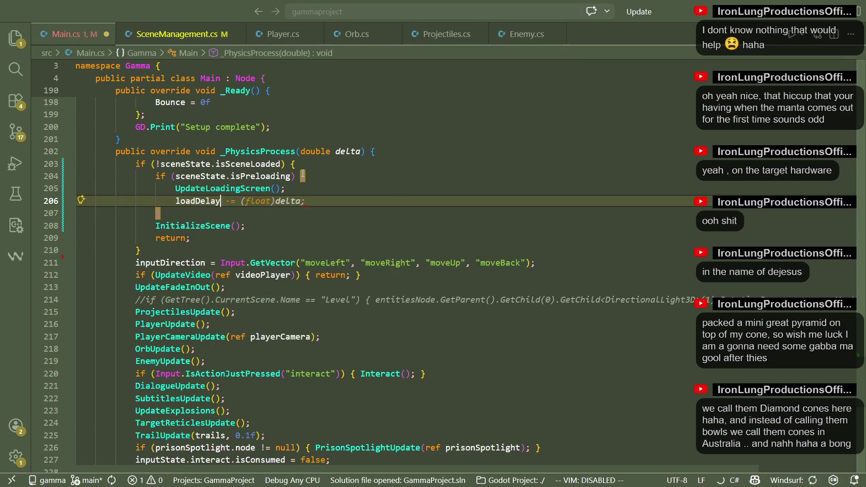
key(Tab)
Add an if (loadDelay > 0f) return; check after the countdown
key(Return)
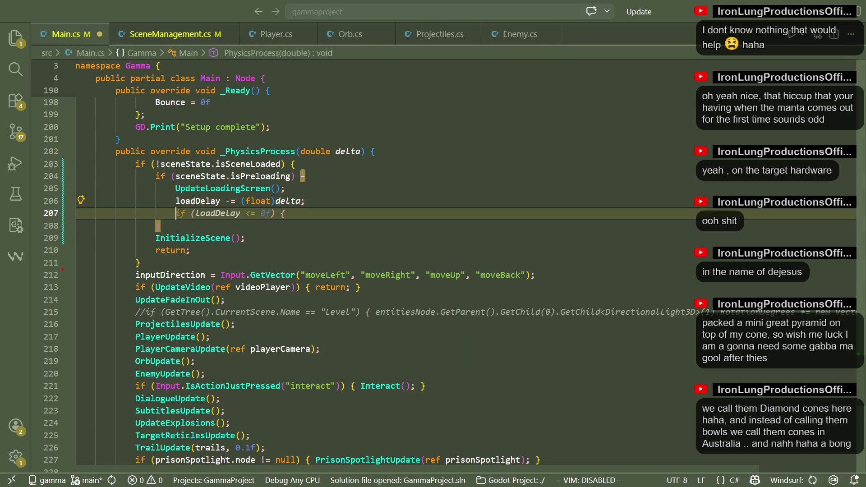
text(if)
key(Tab)
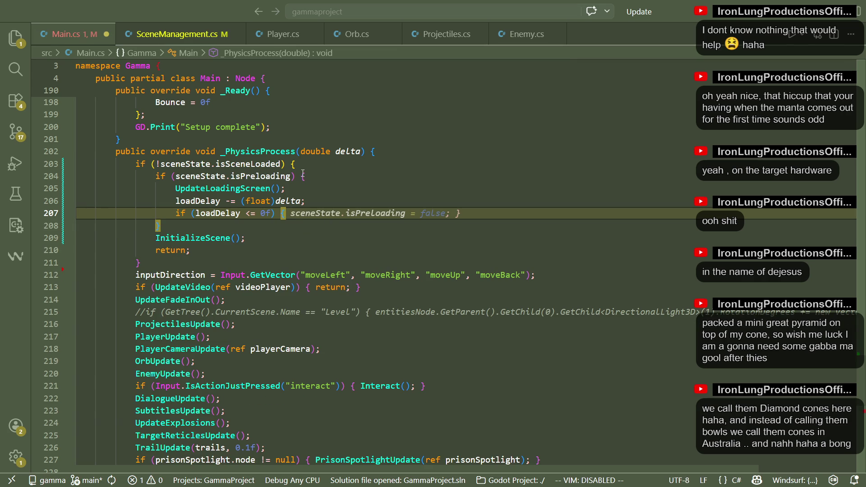
key(Left)
key(Left)
key(Left)
key(BackSpace)
key(BackSpace)
text(>)
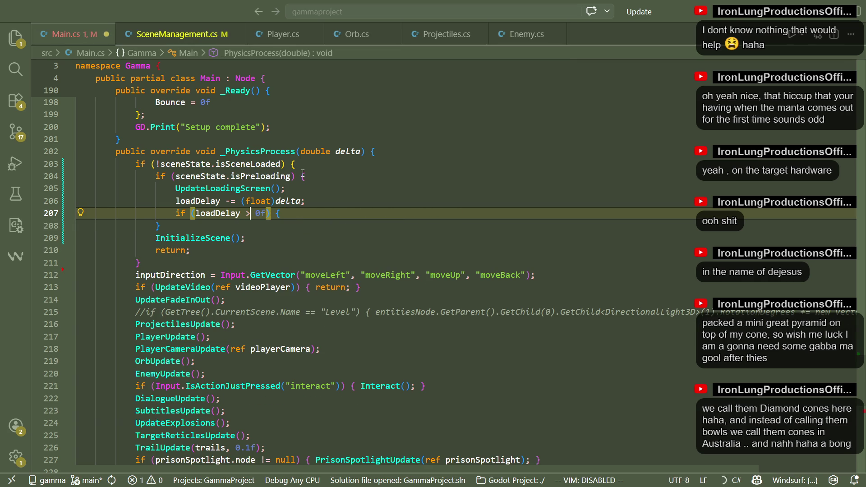
key(End)
text(return)
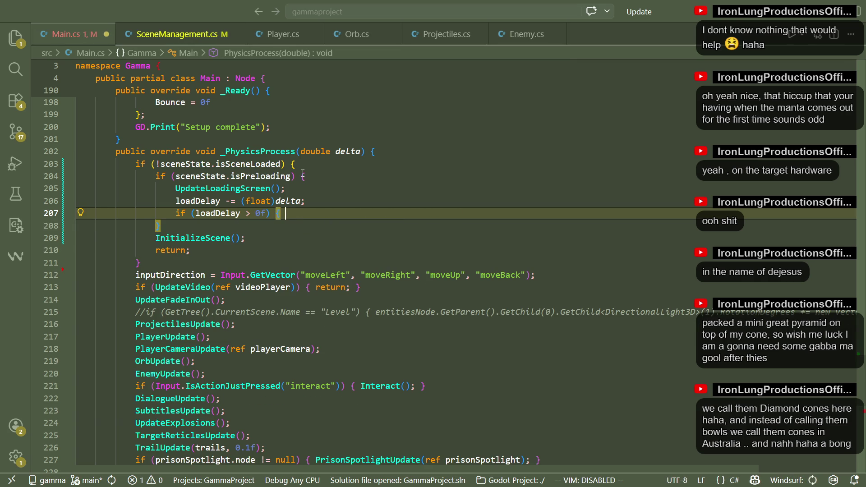
key(Tab)
Then set sceneState.isPreloading = false and loadDelay = 0f, and save Main.cs
key(Return)
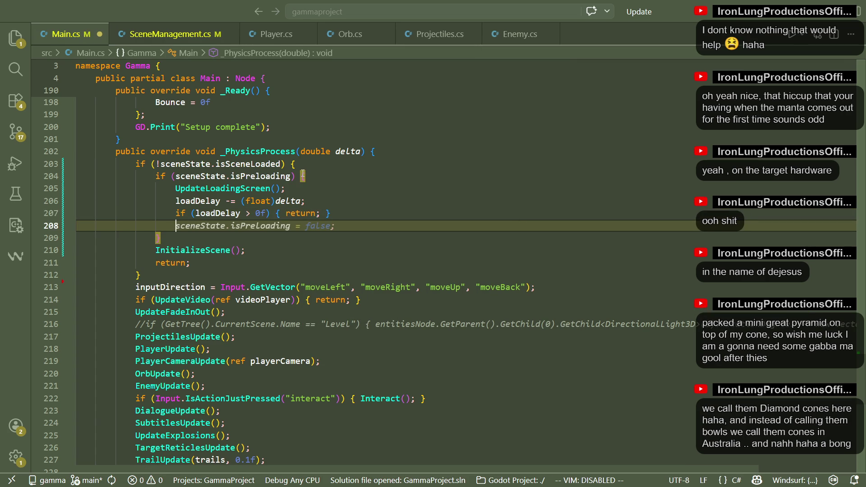
key(Tab)
key(Return)
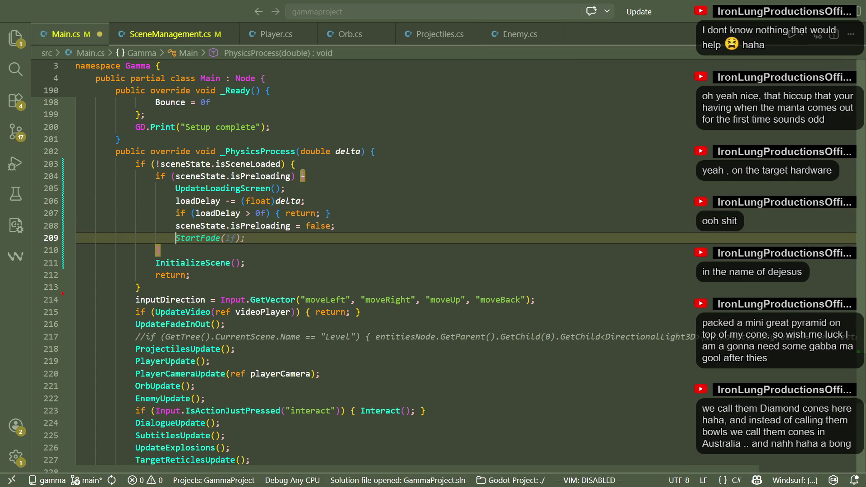
text(load)
key(Tab)
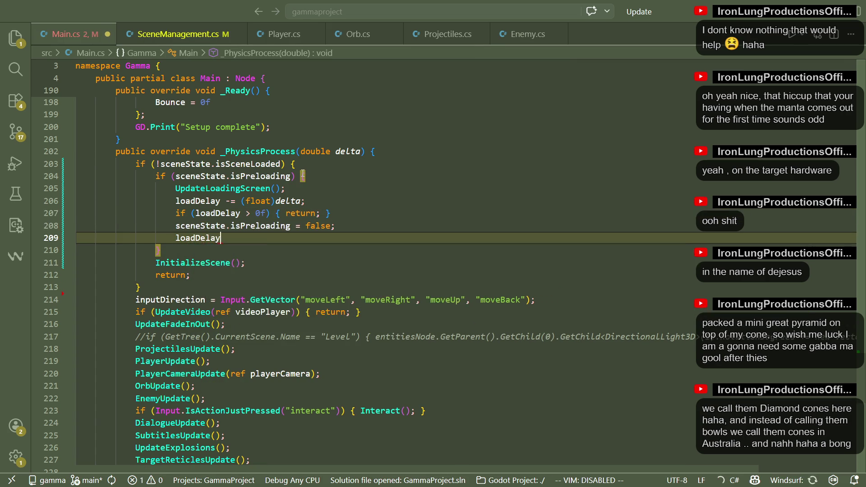
text( = )
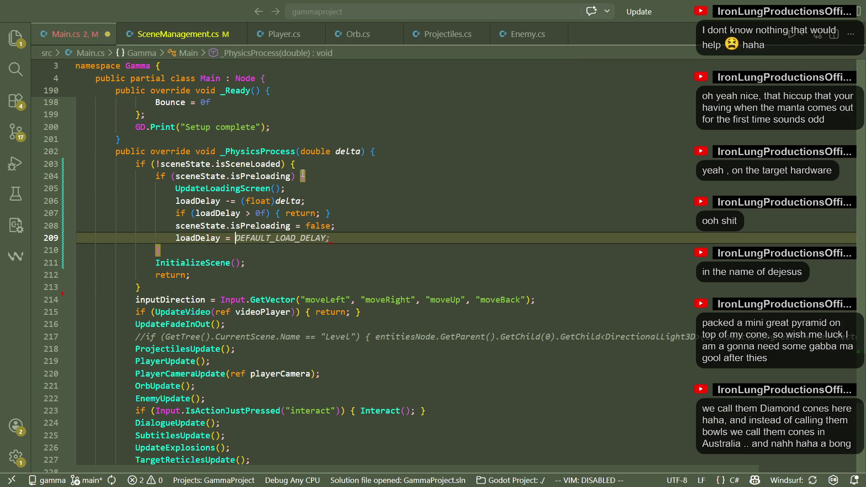
text(0f)
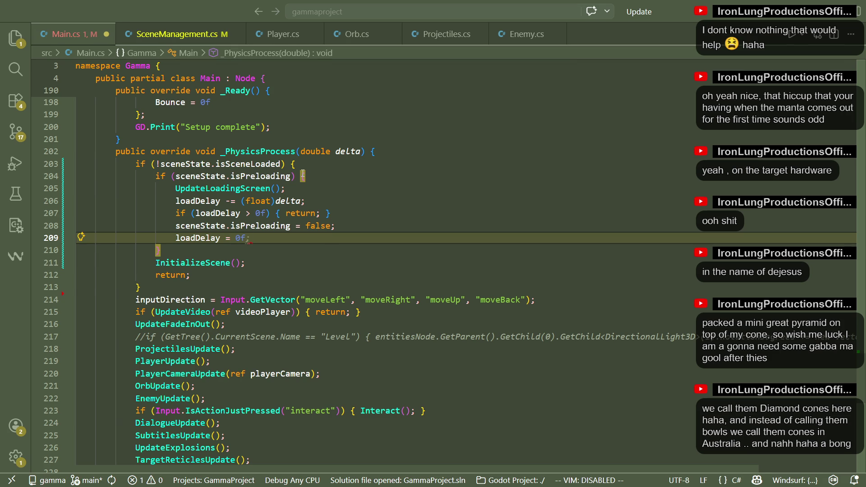
text(;)
key(ctrl+s)
click(288, 247)
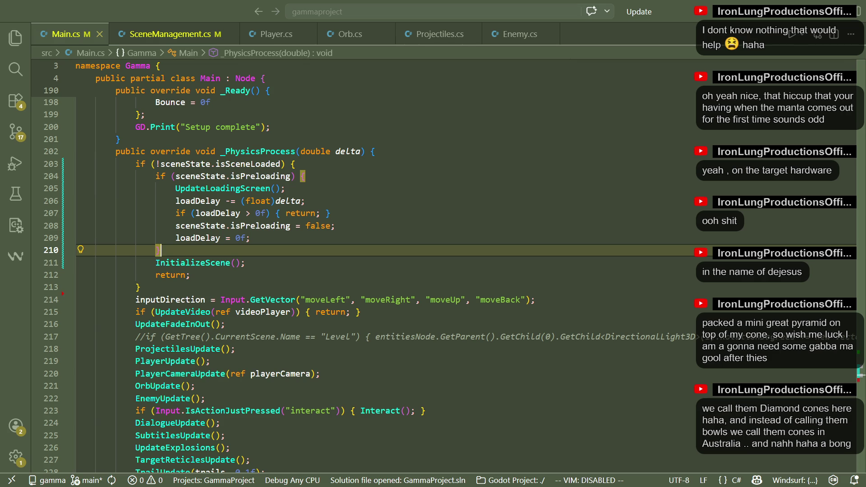
Change the post-preload loadDelay reset from 0f to DEFAULT_LOAD_DELAY
click(301, 260)
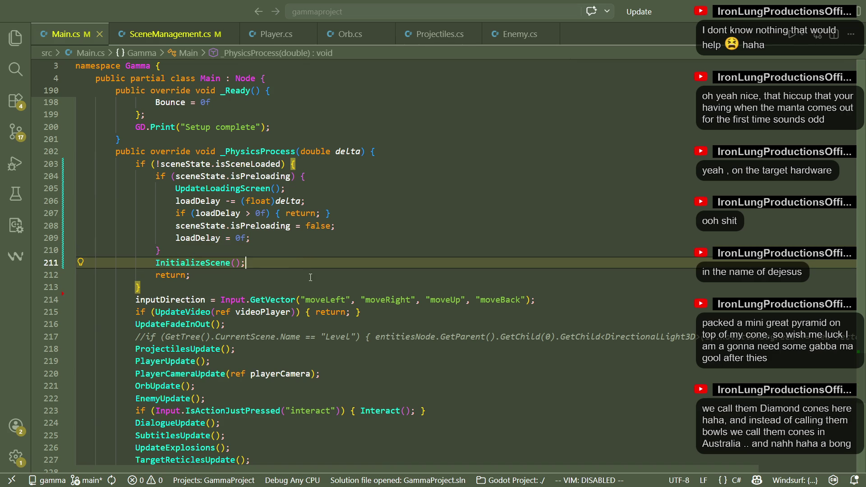
click(292, 252)
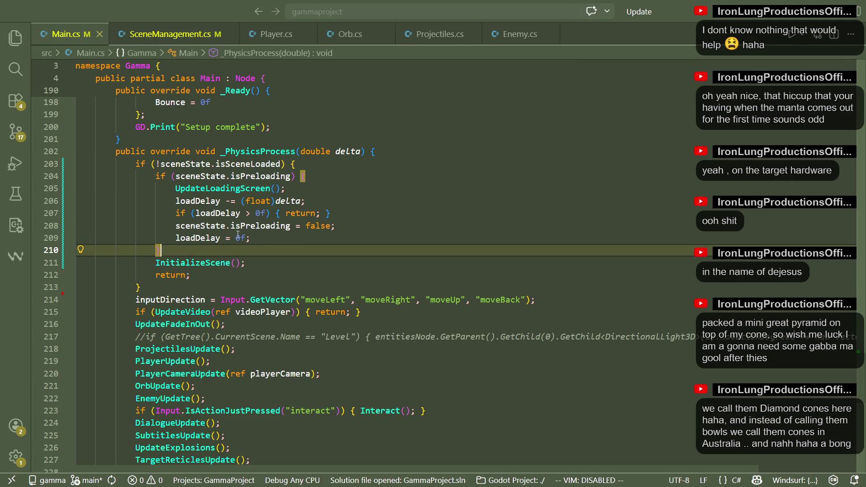
double_click(237, 237)
text(defau)
key(BackSpace)
key(BackSpace)
key(BackSpace)
text(DEFAULT_L)
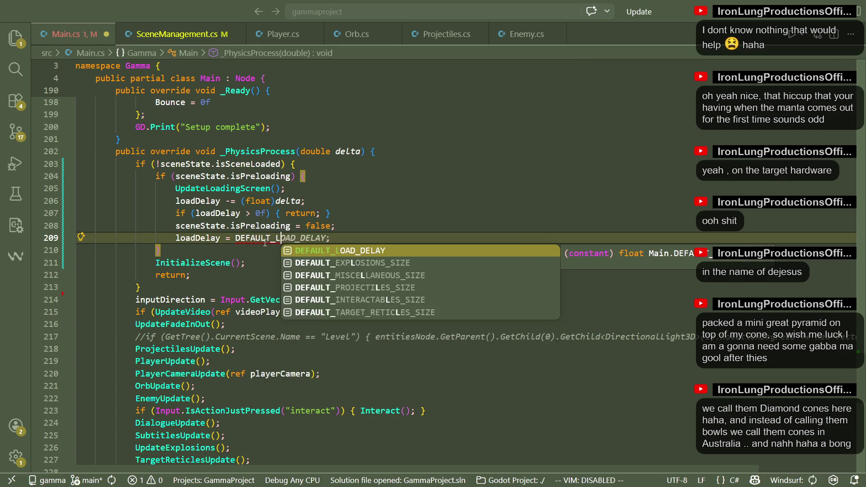
key(Tab)
Switch to Godot and build and run the project
click(311, 253)
key(Down)
key(Down)
key(Down)
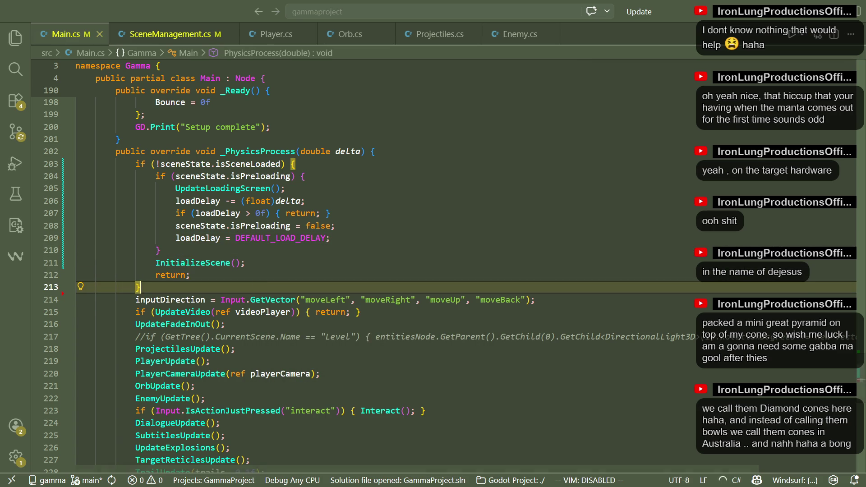
key(alt+Tab)
click(804, 19)
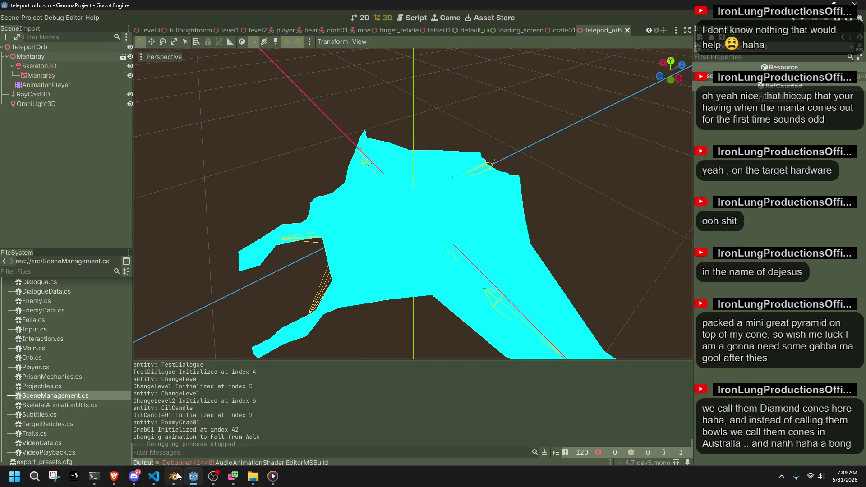
After the run shows the black loading screen, bring Windsurf's Main.cs back to the front
click(178, 476)
Remove the loadDelay reset line from InitializeScene
scroll(292, 328, up, 10)
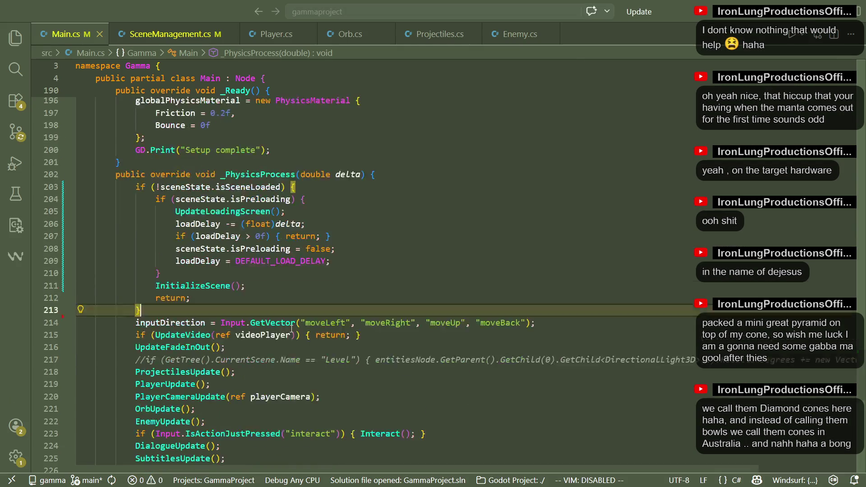
scroll(291, 329, up, 20)
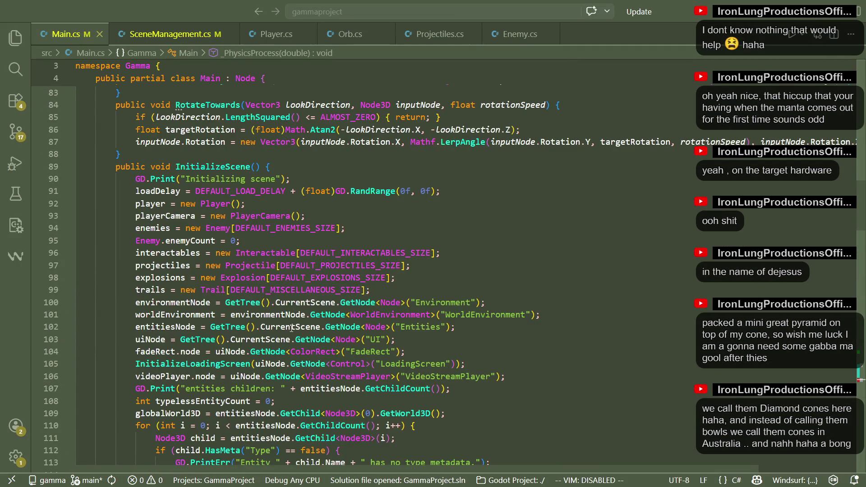
click(361, 200)
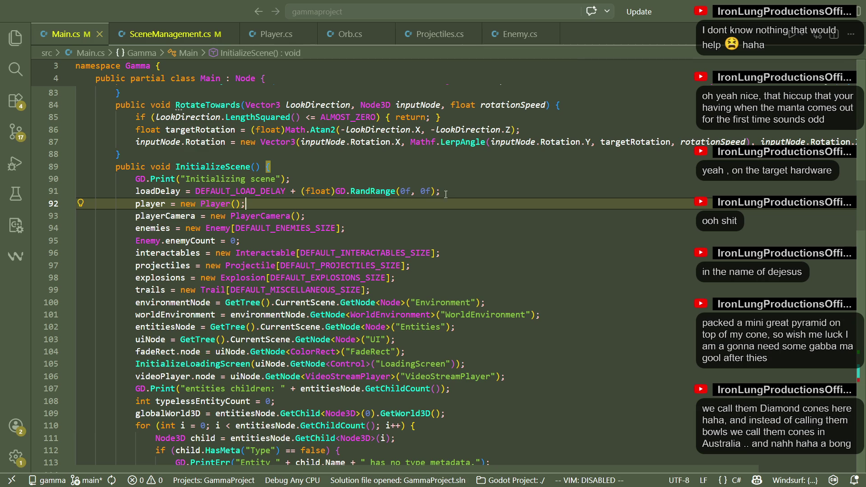
drag(459, 191, 457, 183)
key(ctrl+c)
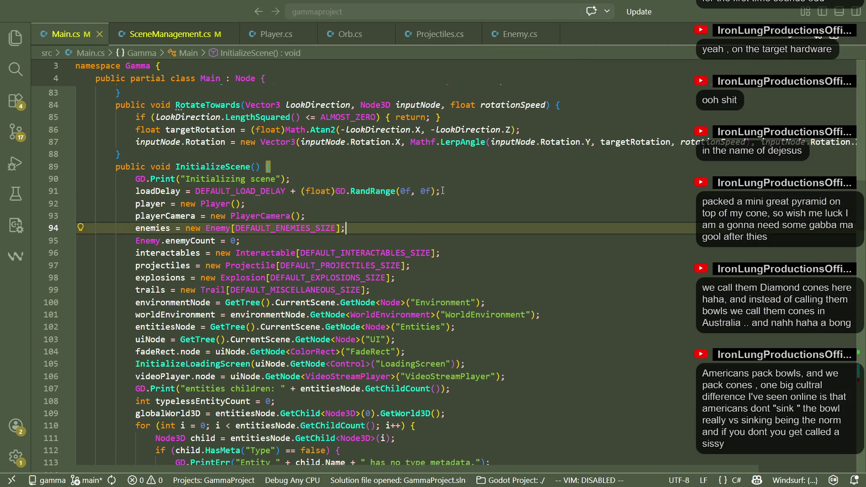
key(BackSpace)
Paste the loadDelay = DEFAULT_LOAD_DELAY + GD.RandRange(0f, 0f) line into ClearScene and save
scroll(427, 182, up, 4)
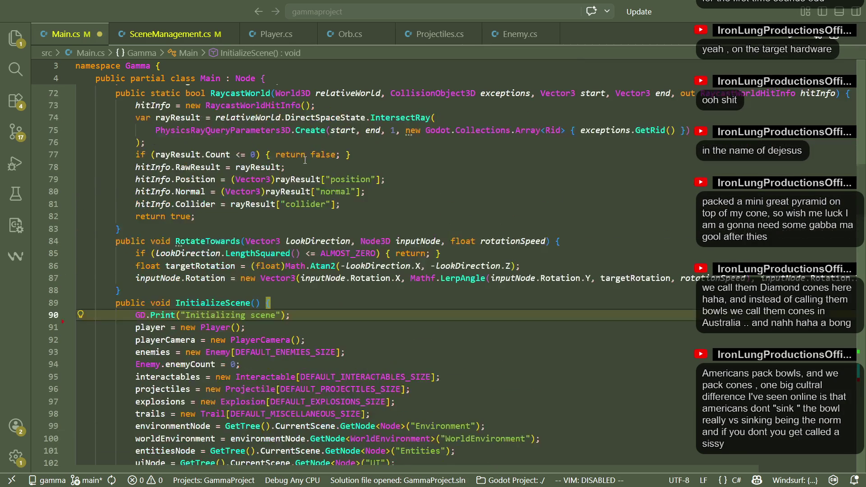
key(ctrl+Tab)
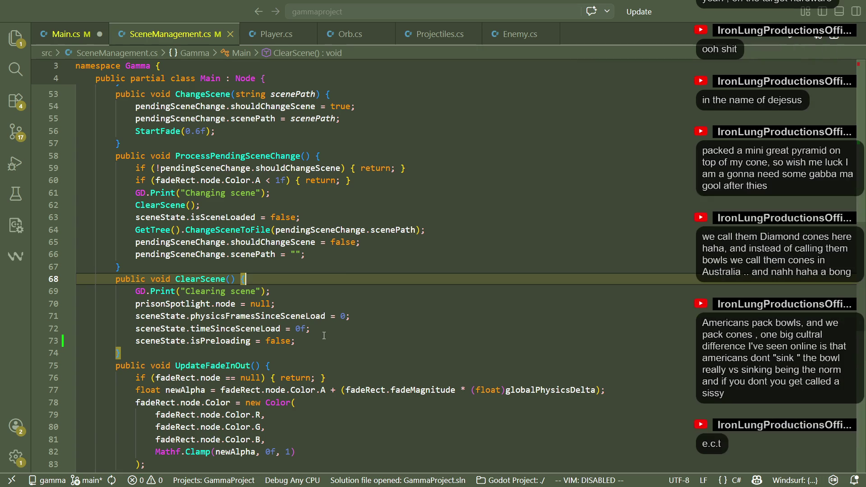
click(324, 336)
click(336, 318)
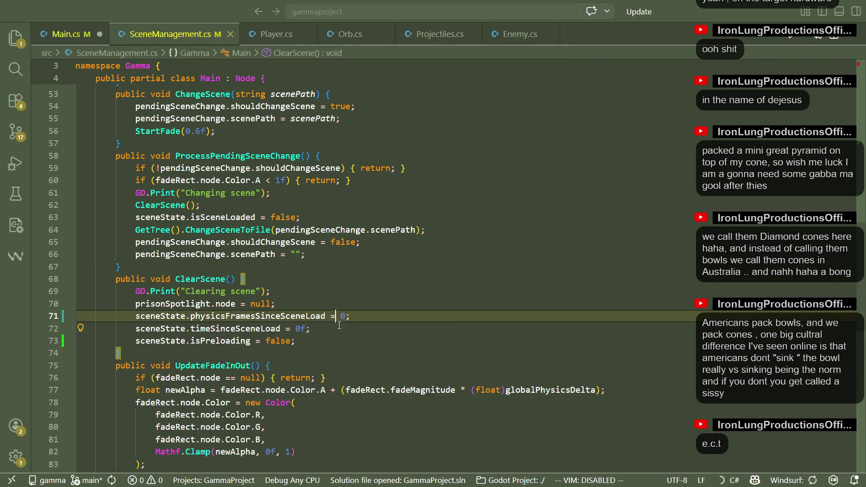
click(338, 328)
key(Return)
key(ctrl+v)
click(347, 356)
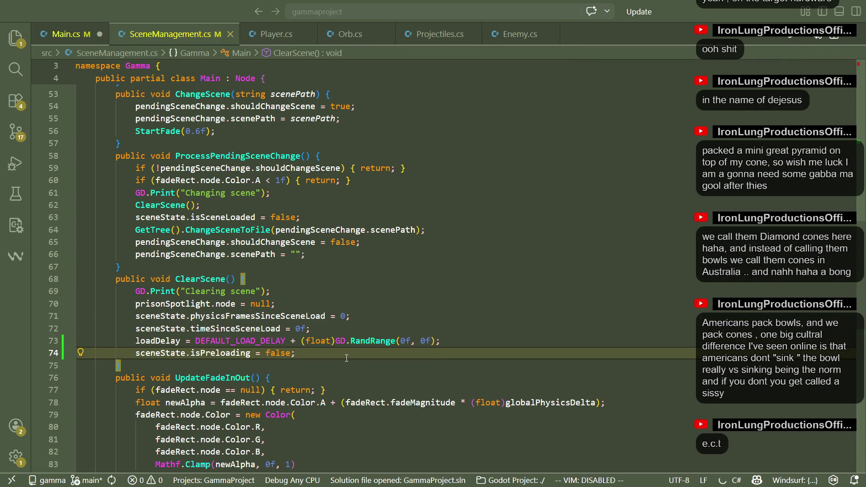
click(330, 329)
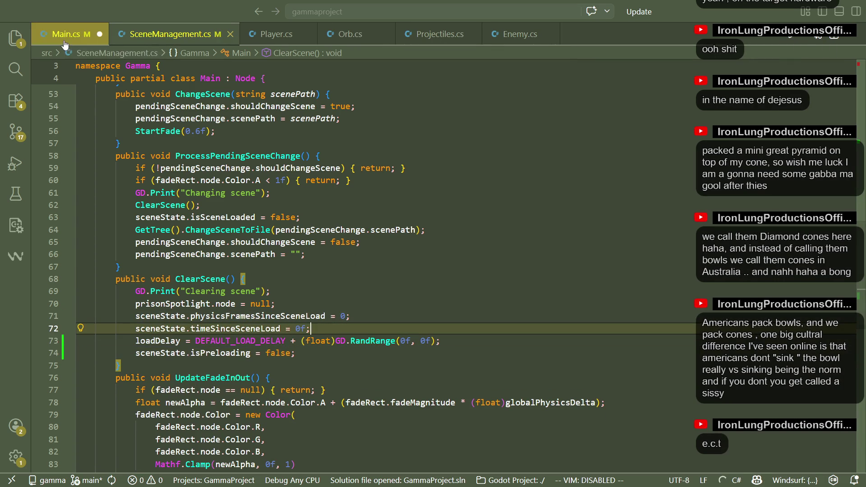
key(ctrl+s)
Change the post-preload loadDelay reset in _PhysicsProcess to 0 and save Main.cs
scroll(402, 285, down, 20)
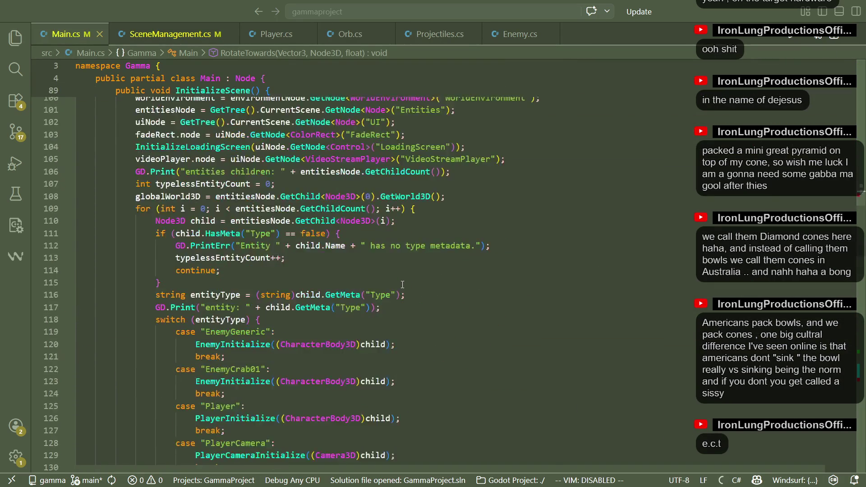
scroll(403, 285, down, 20)
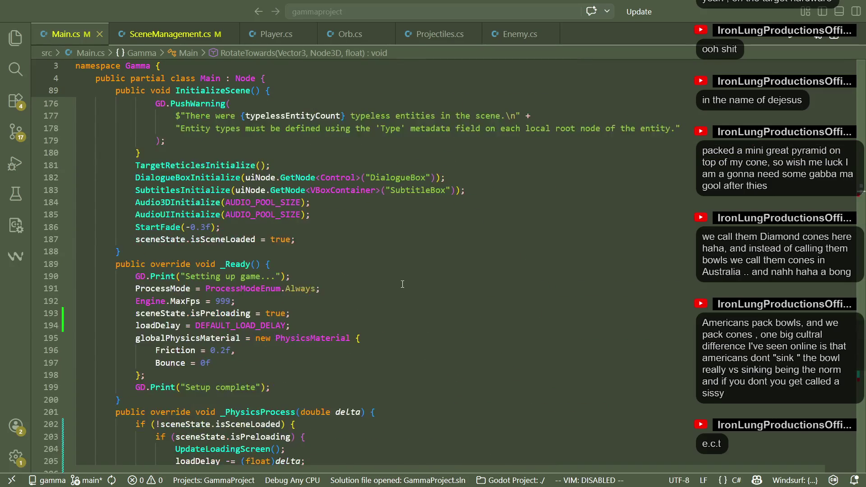
scroll(402, 283, down, 3)
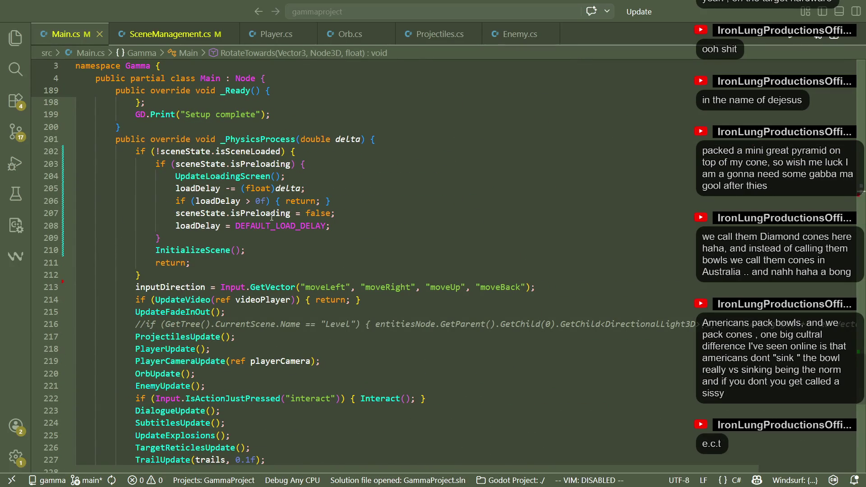
double_click(310, 225)
text(0)
click(324, 263)
key(ctrl+s)
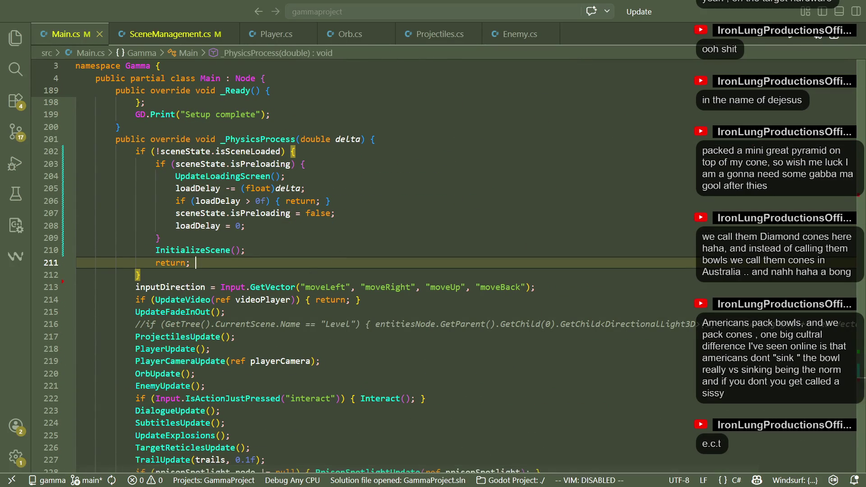
key(alt+Tab)
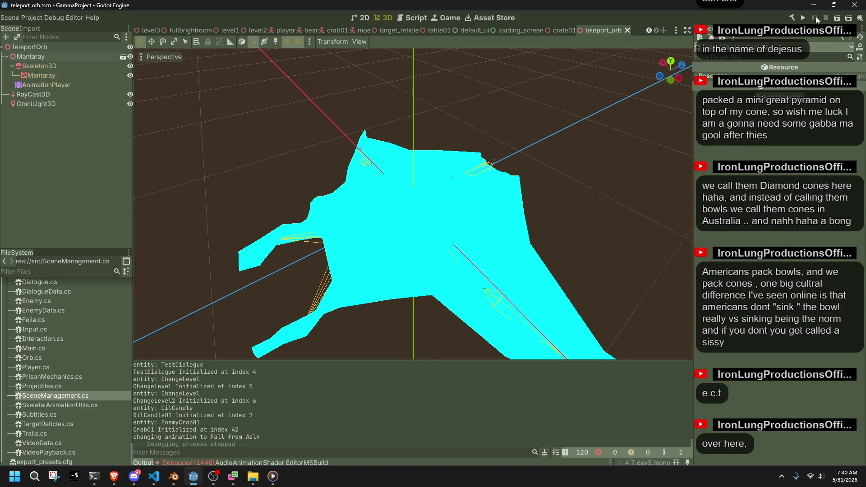
Run the game, then restart it twice with F5
click(804, 17)
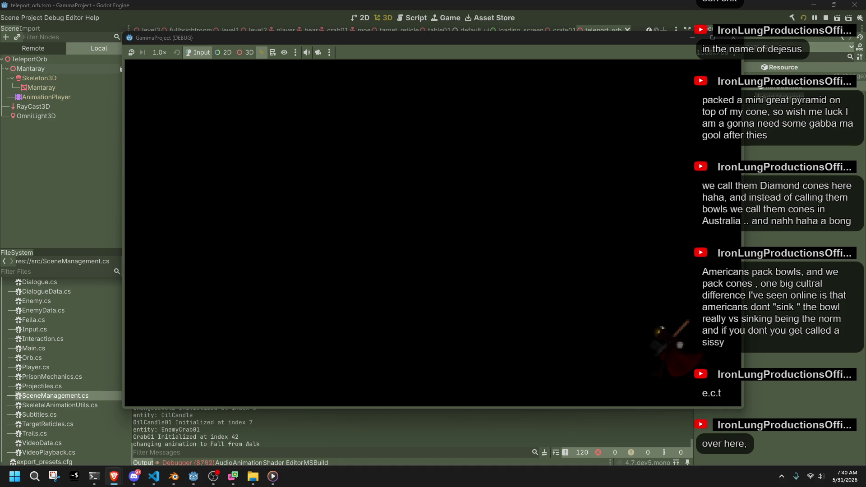
key(F5)
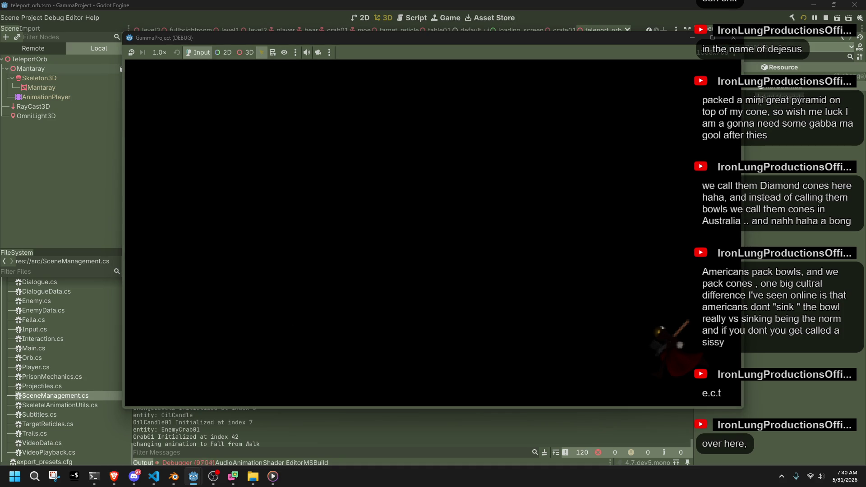
key(F5)
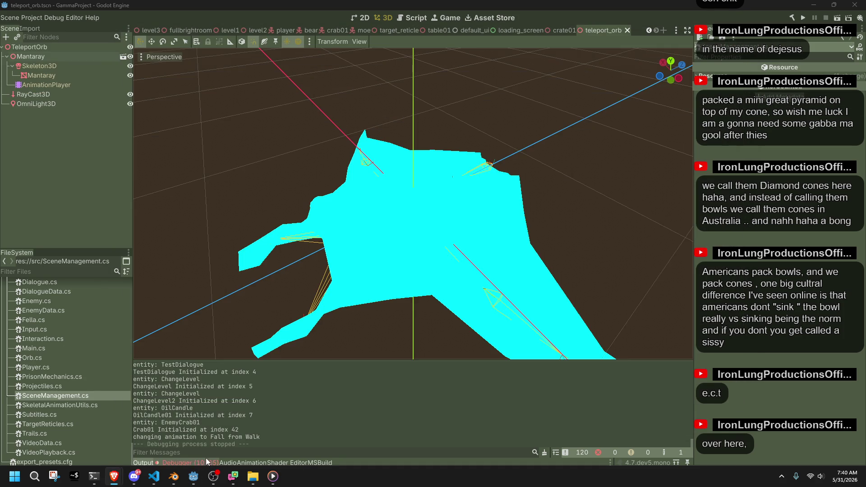
Expand the first instance_set_transform error in the Debugger's Errors list, then open the loading_screen scene
click(207, 459)
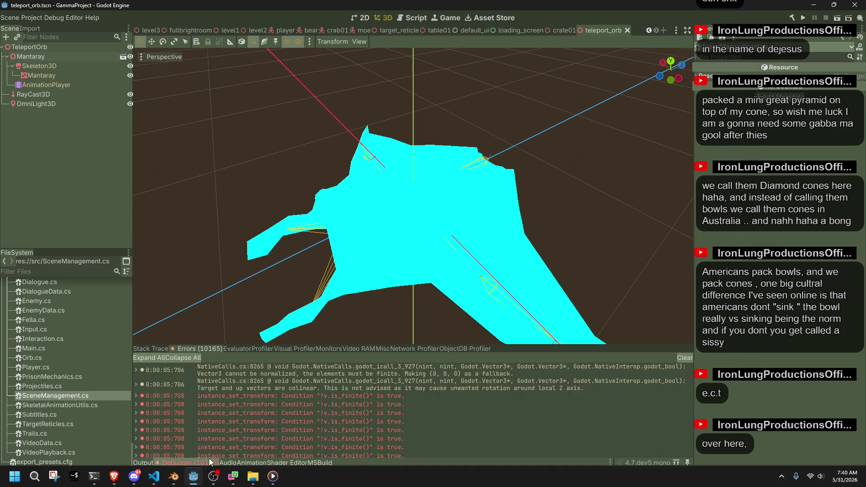
double_click(414, 396)
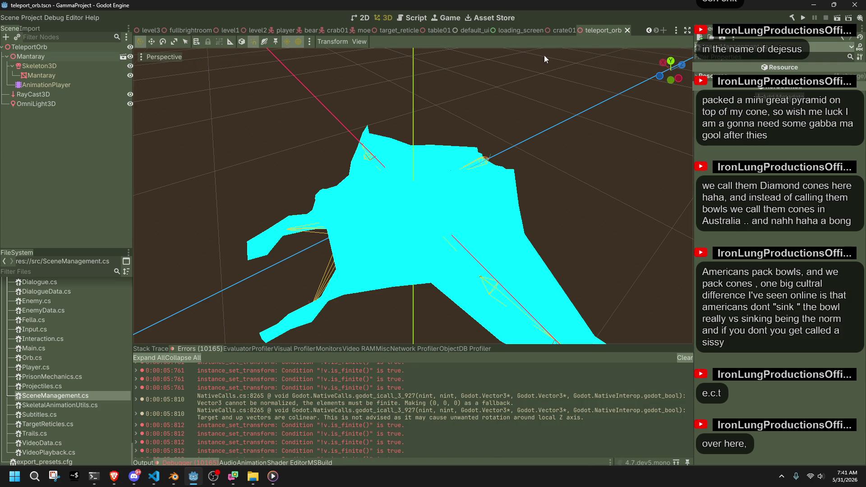
click(512, 31)
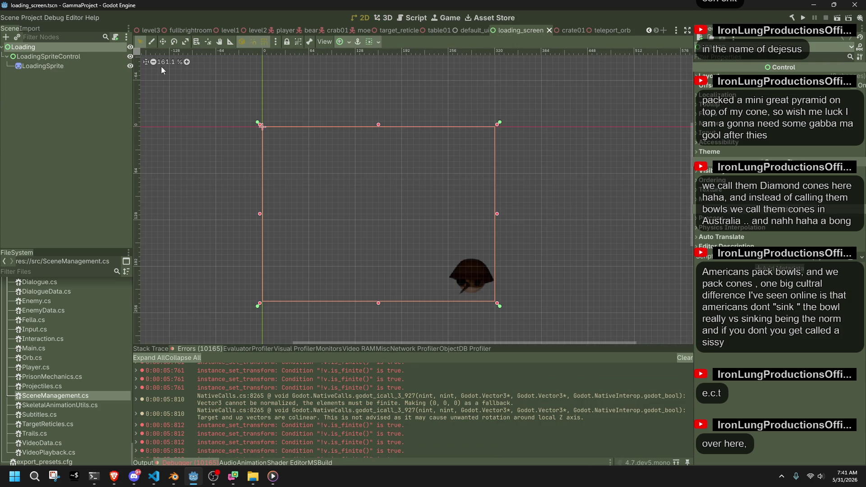
Close the level3 and level1 scene tabs after checking level3 and fullbrightroom
click(137, 28)
click(194, 27)
click(154, 30)
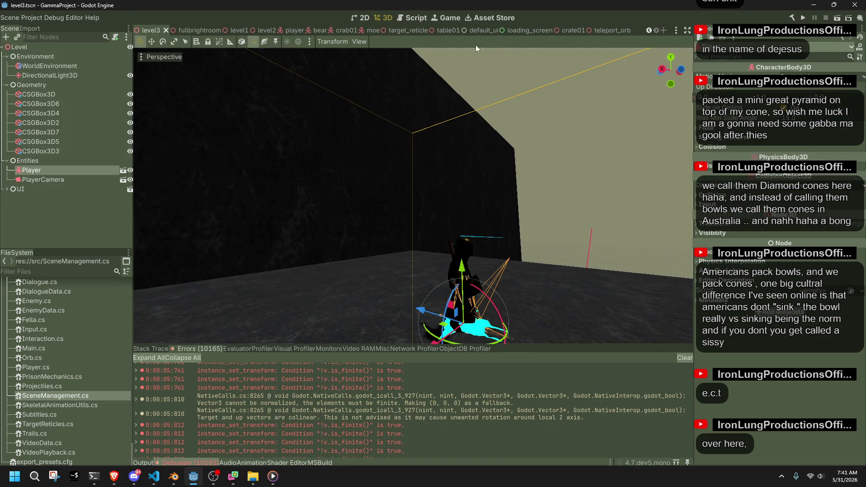
click(180, 30)
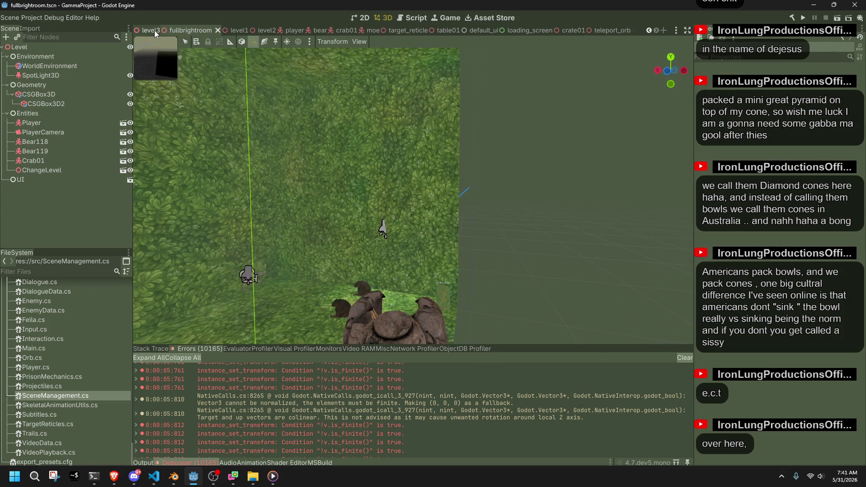
click(182, 30)
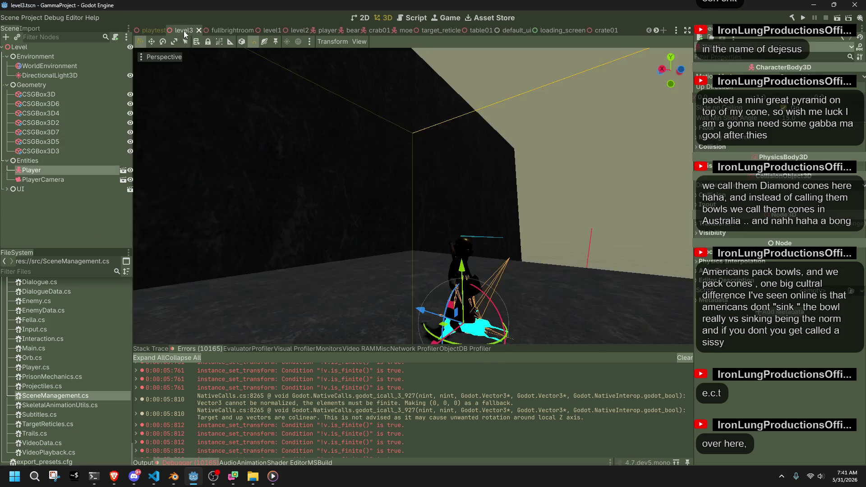
click(197, 29)
click(238, 28)
click(250, 29)
Close the bear, crab01, moe, target_reticle and table01 scene tabs
click(267, 32)
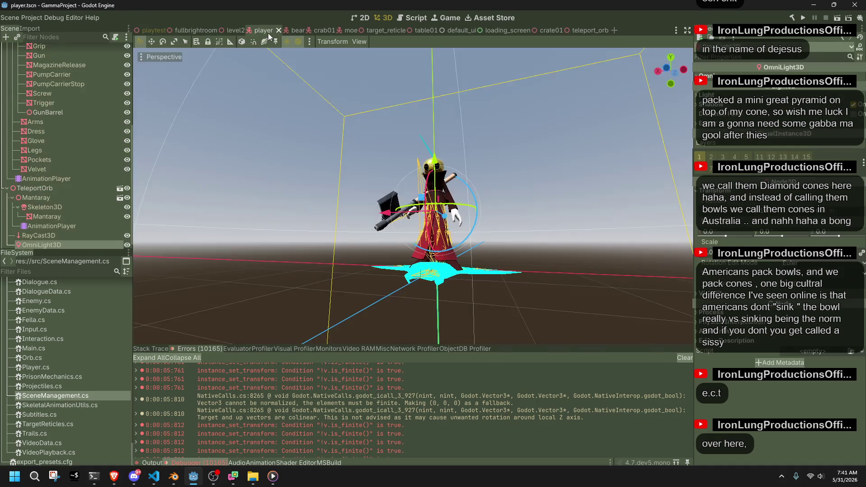
click(296, 31)
click(302, 30)
click(303, 30)
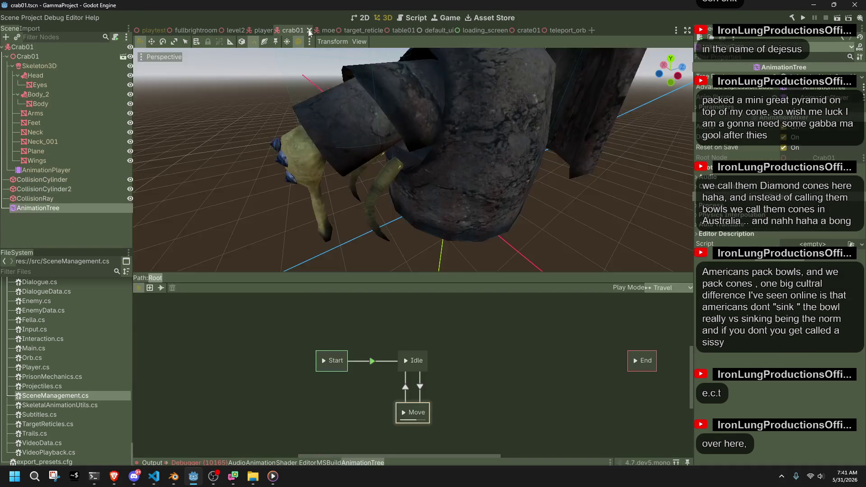
click(307, 29)
click(296, 29)
click(299, 28)
click(302, 28)
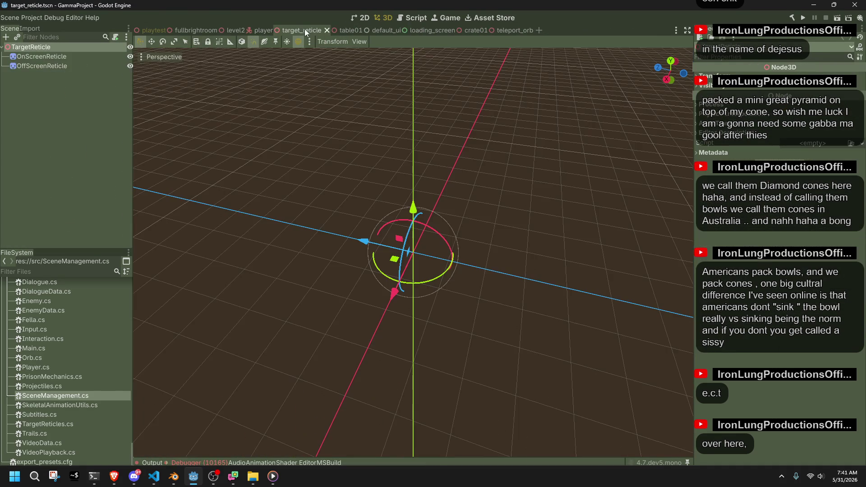
click(326, 29)
click(310, 29)
click(310, 29)
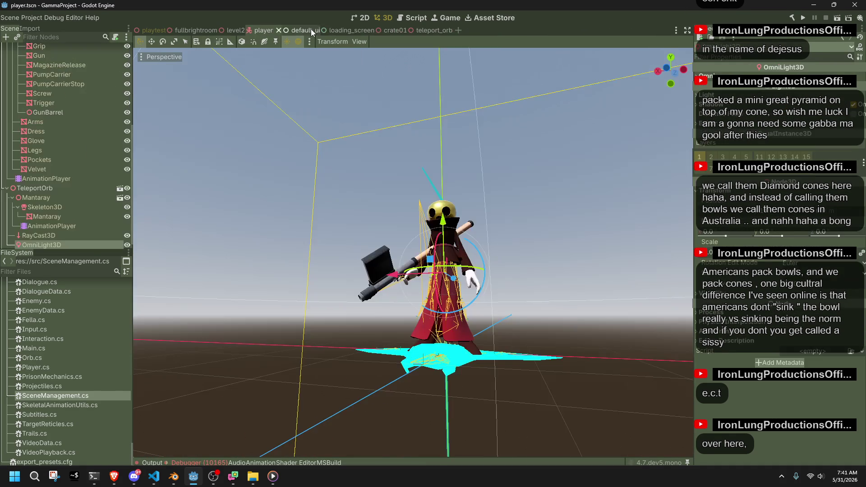
Hide the LoadingScreen node in default_ui, then run the game from the playtest scene
click(300, 30)
click(74, 103)
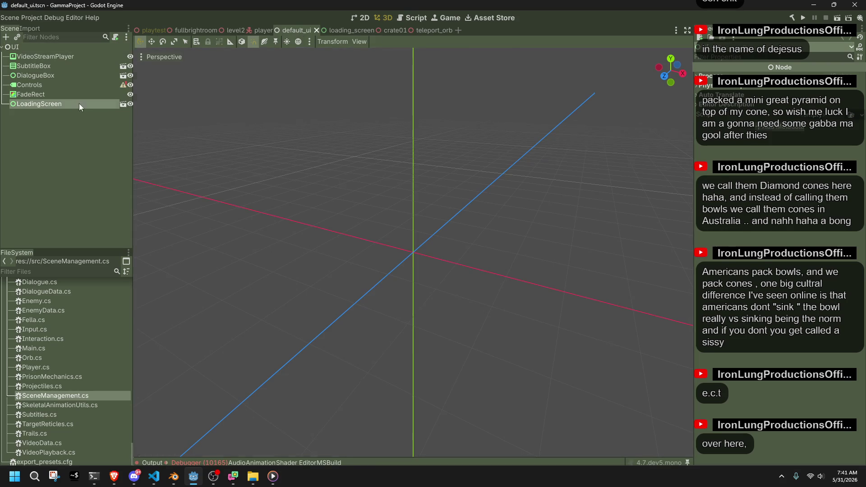
click(130, 104)
click(131, 104)
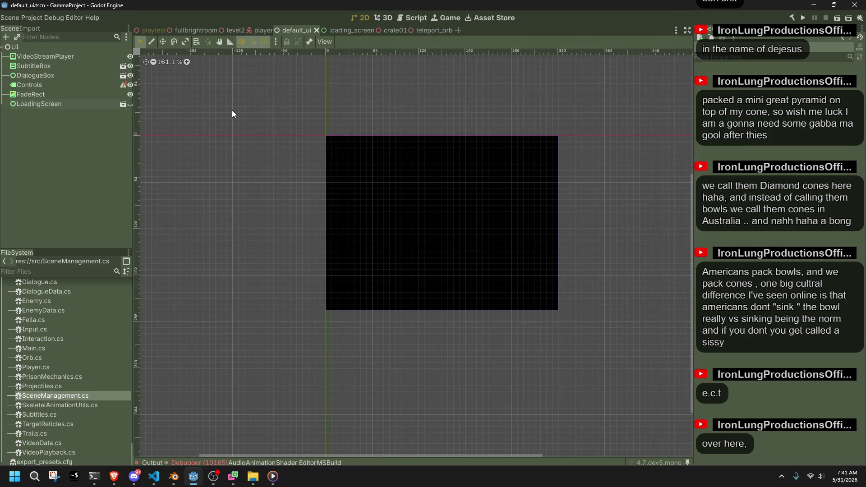
click(149, 30)
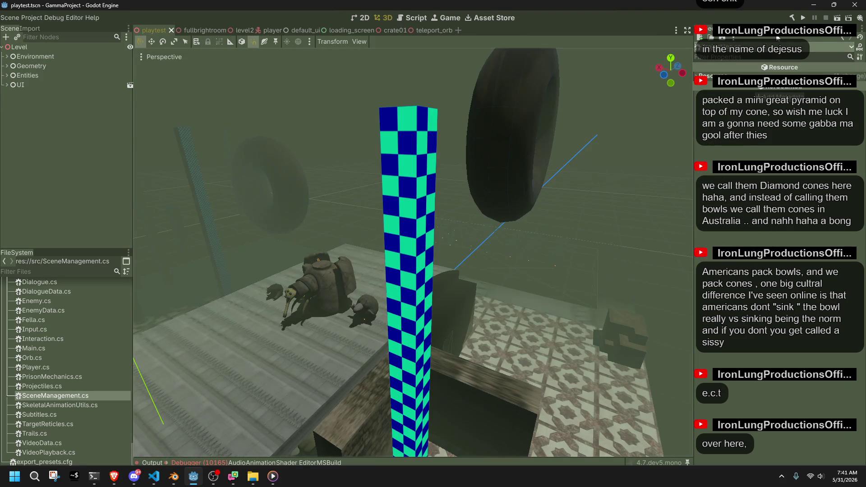
click(803, 18)
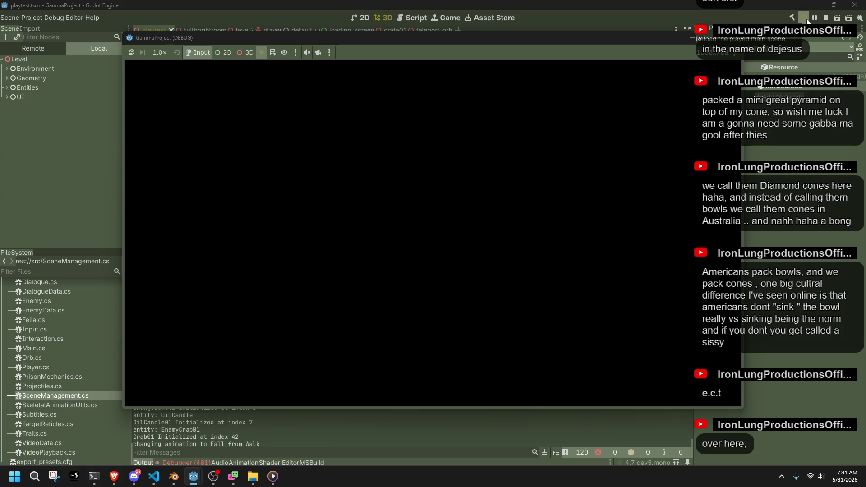
Stop the game and look through the loading_screen, default_ui and player tabs, returning to playtest
click(825, 18)
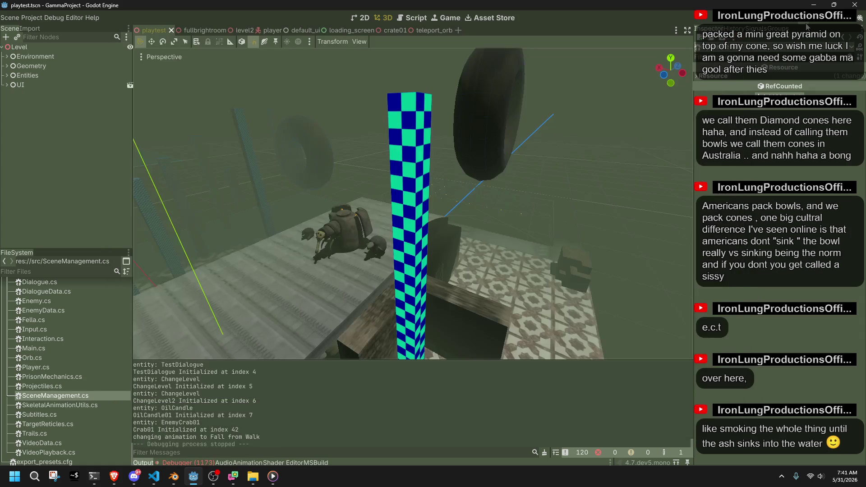
click(333, 31)
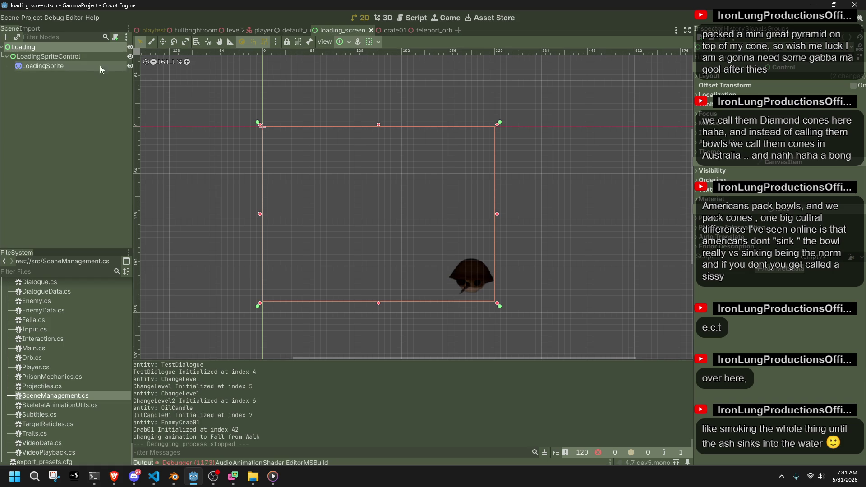
click(289, 30)
click(264, 30)
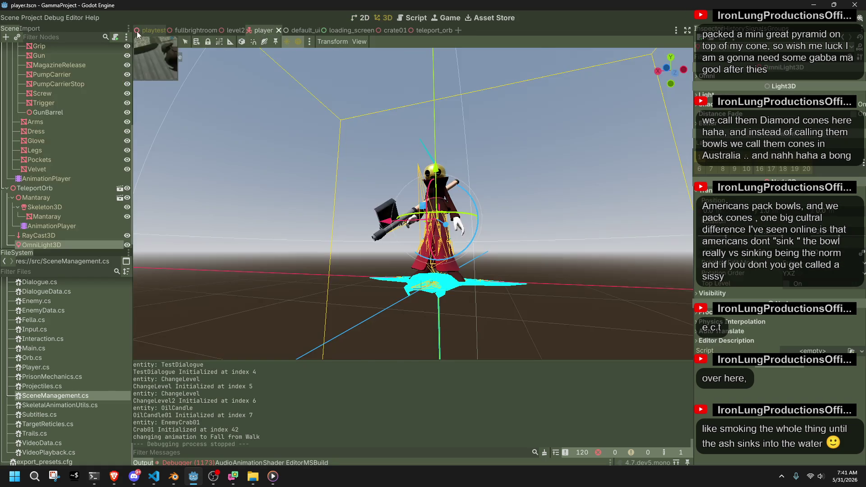
click(137, 31)
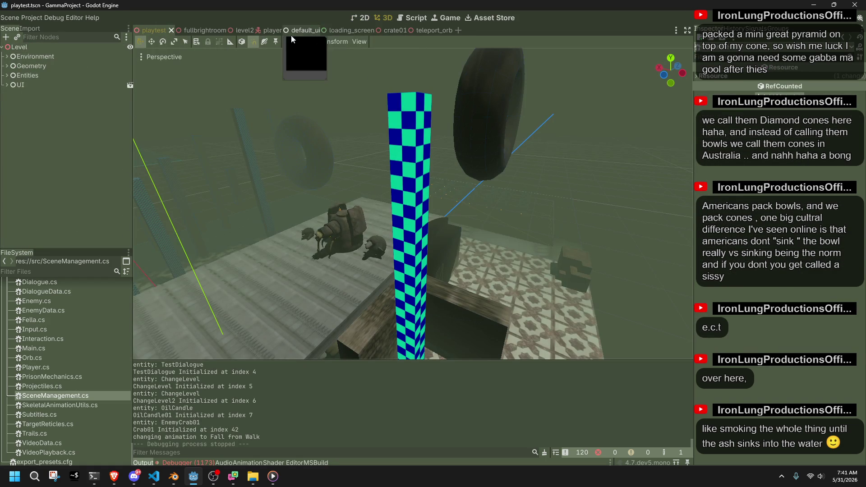
In default_ui, make LoadingScreen visible and hide FadeRect, save the scene, and run the game
click(297, 30)
click(129, 104)
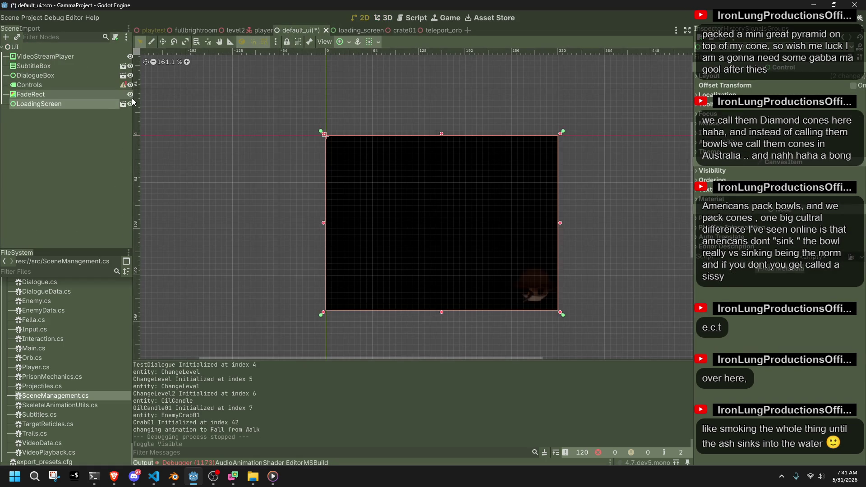
click(130, 95)
click(250, 130)
key(ctrl+s)
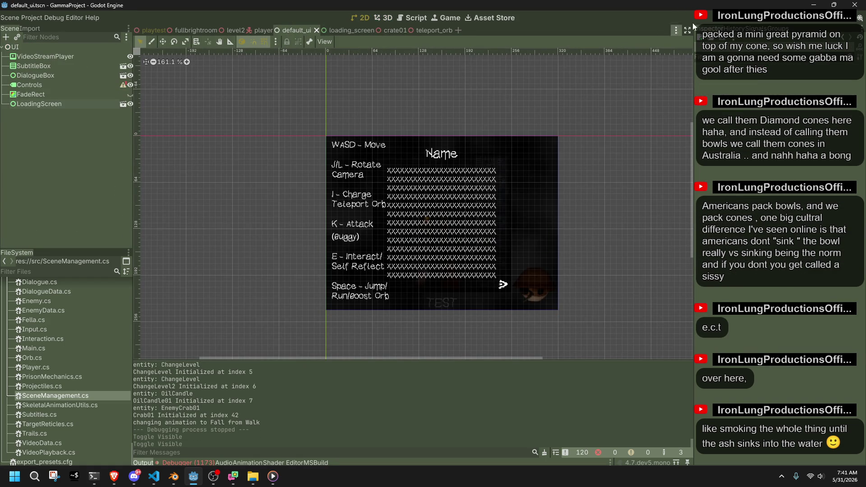
click(805, 20)
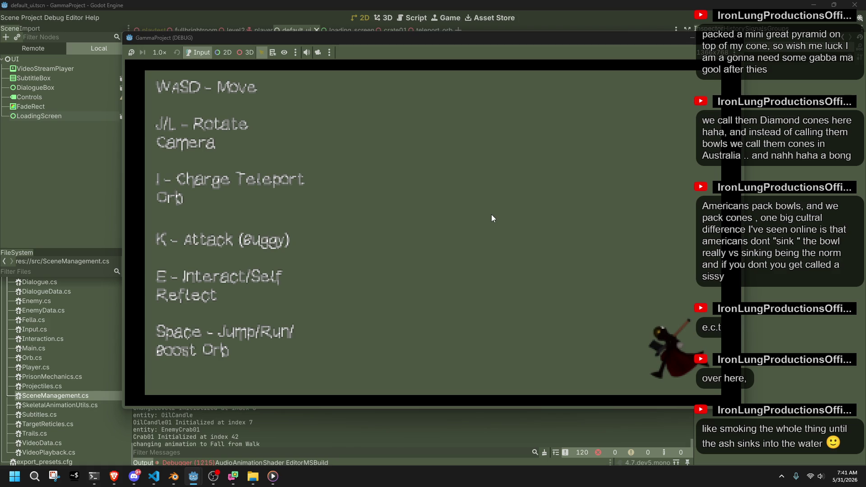
Stop the game and expand the instance_set_transform errors in the Debugger's Errors list
click(740, 39)
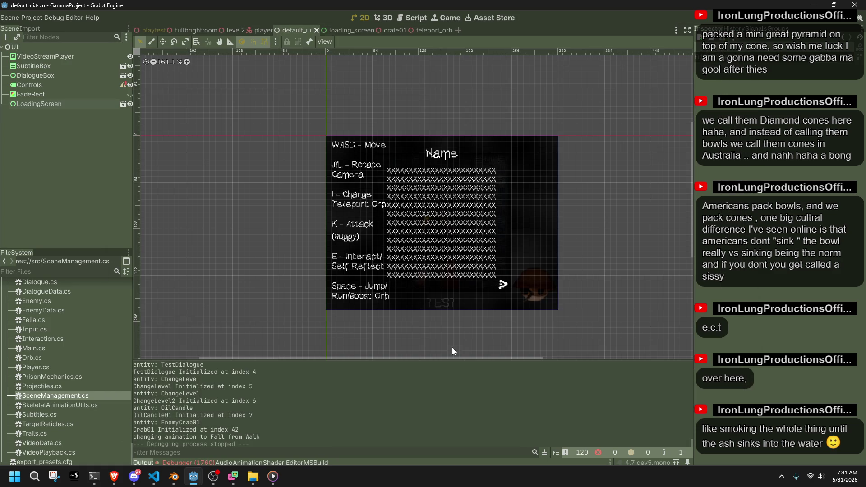
click(202, 459)
scroll(331, 393, up, 10)
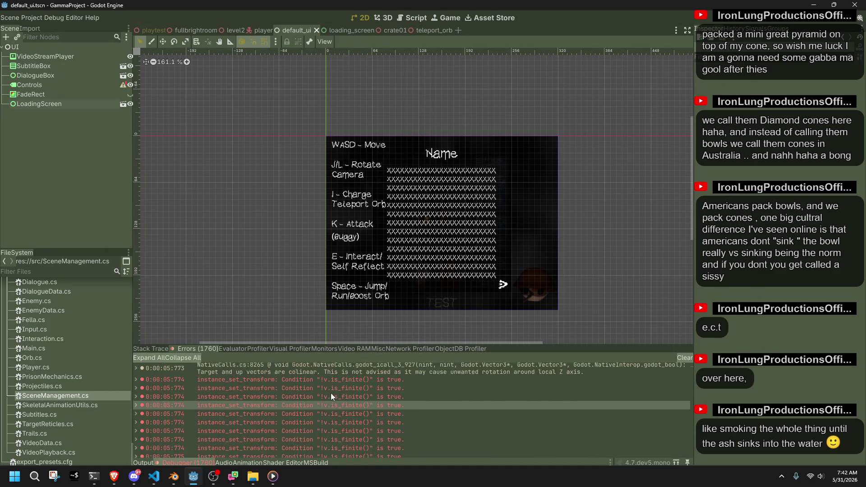
scroll(331, 396, up, 1)
double_click(331, 397)
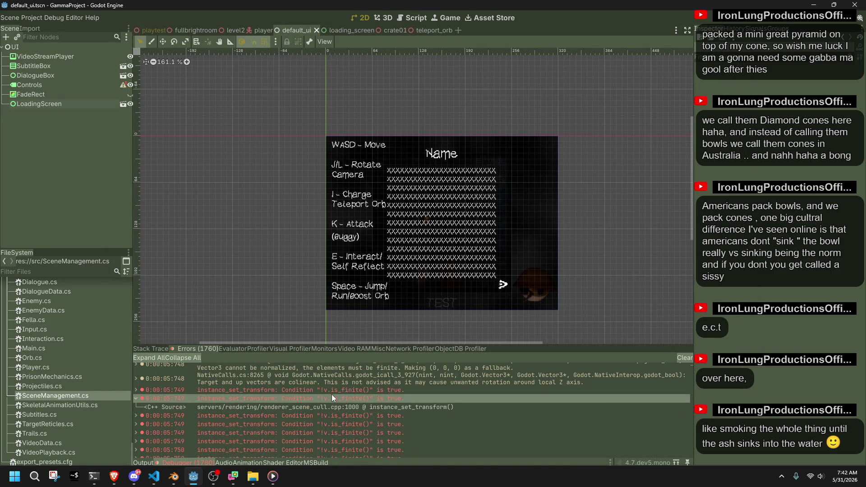
double_click(348, 391)
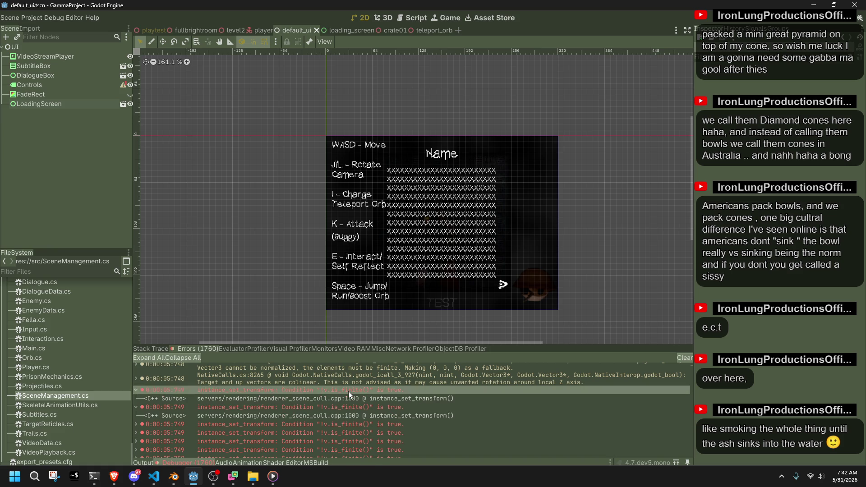
Copy one error's message and switch to Main.cs in Visual Studio Code
right_click(348, 390)
click(352, 395)
click(424, 423)
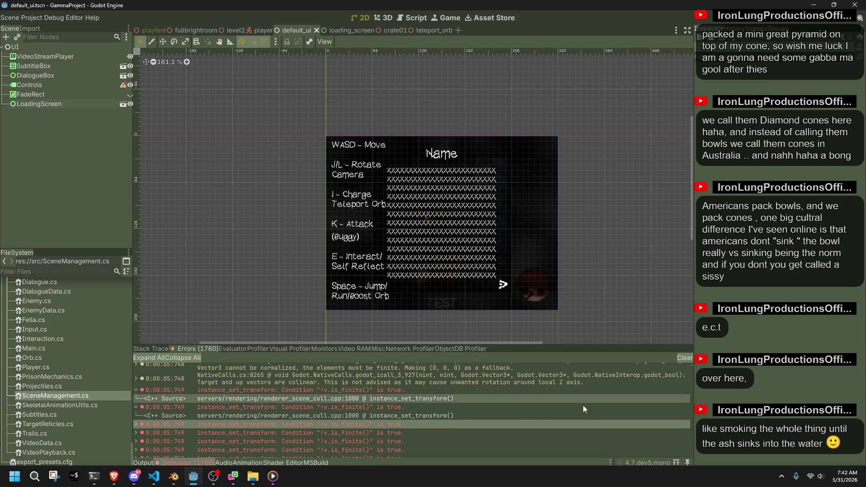
click(153, 476)
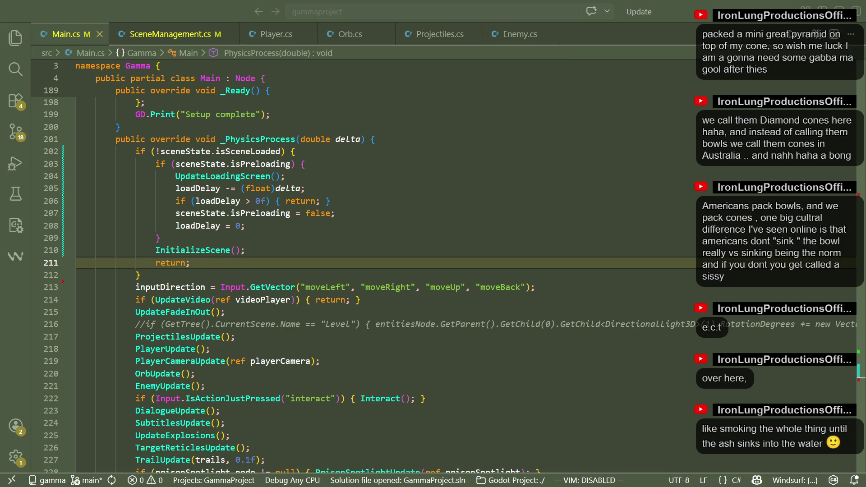
Check ProcessPendingSceneChange and ClearScene in SceneManagement.cs, then go back to Godot
key(ctrl+Tab)
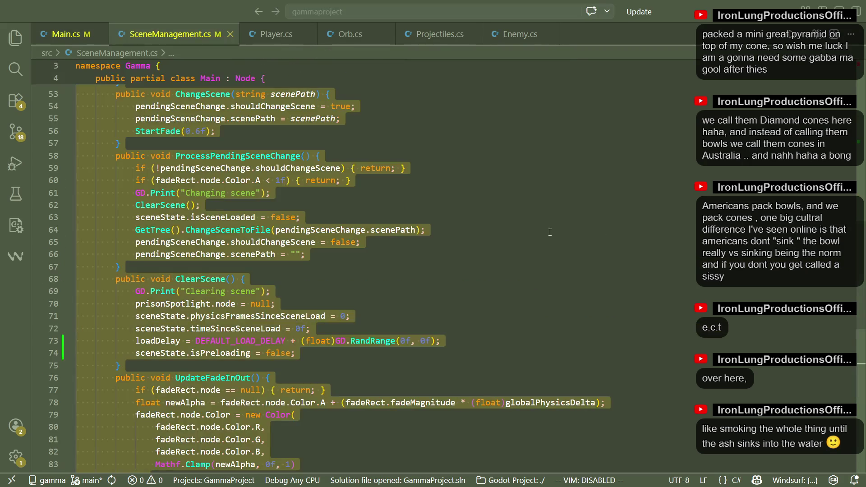
key(alt+Tab)
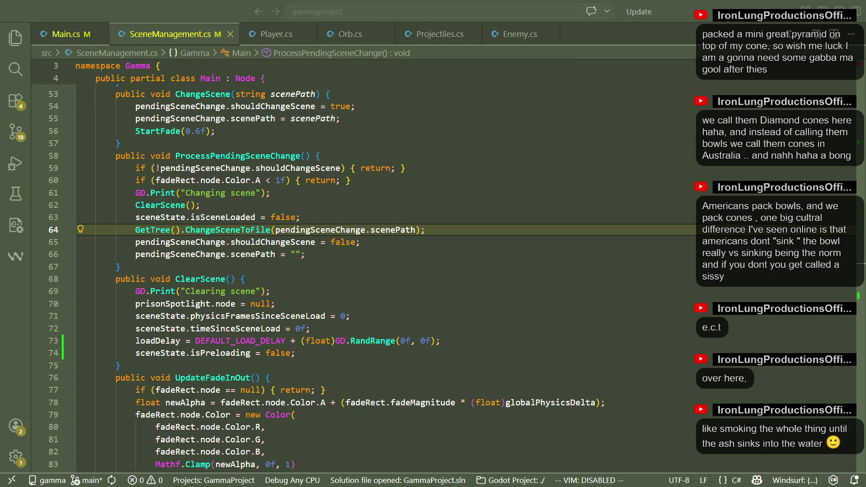
key(alt+Tab)
key(alt+Tab)
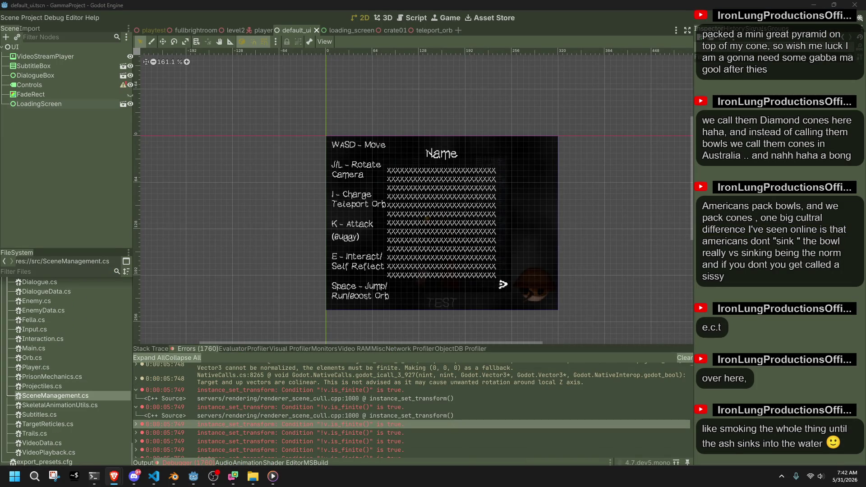
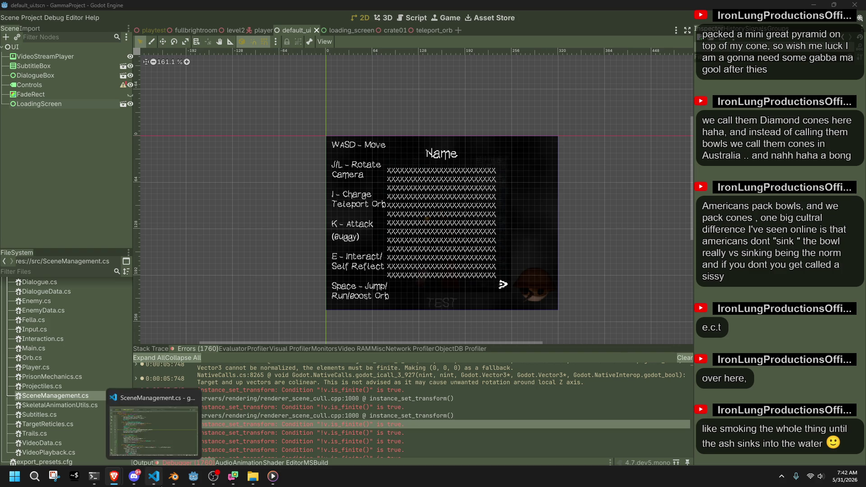
Change isPreloading from false to true in ClearScene of SceneManagement.cs and save
click(154, 476)
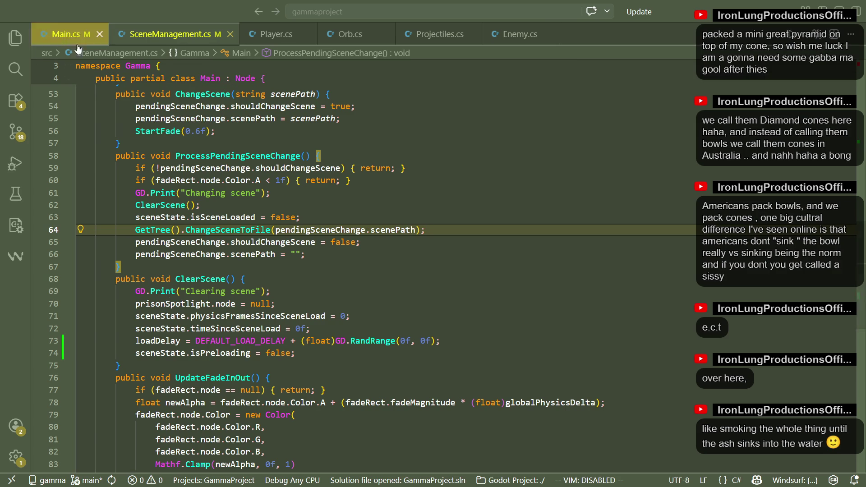
click(196, 276)
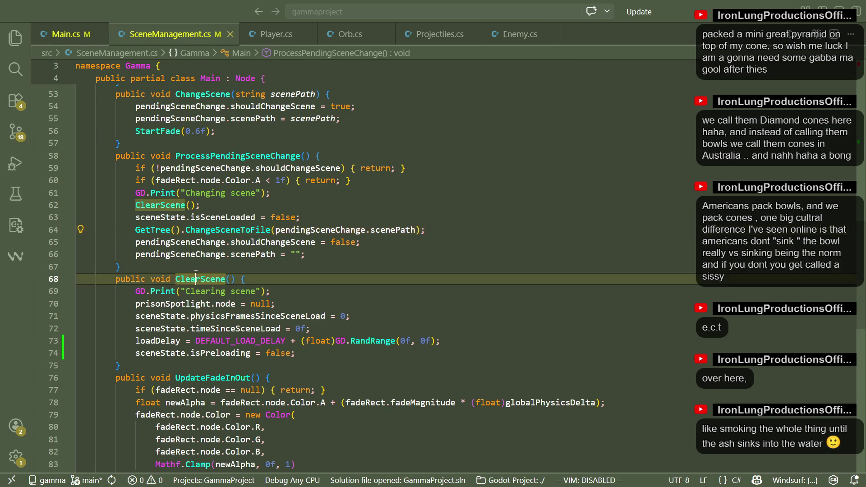
double_click(279, 353)
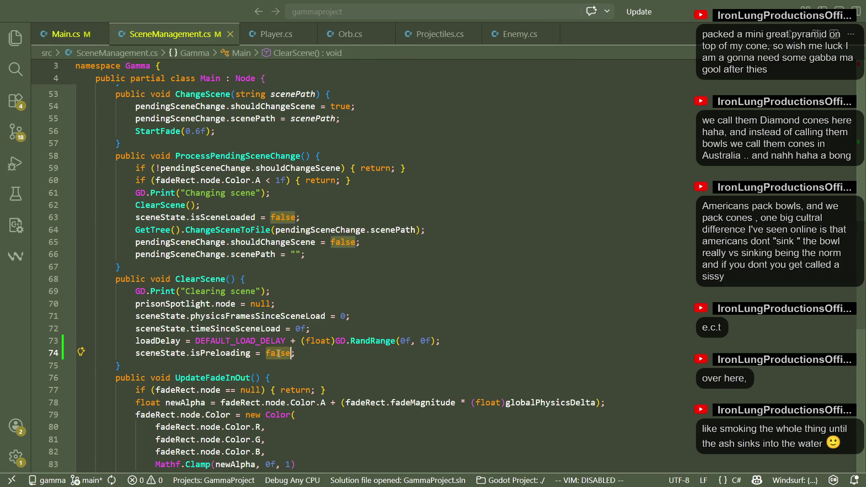
text(true)
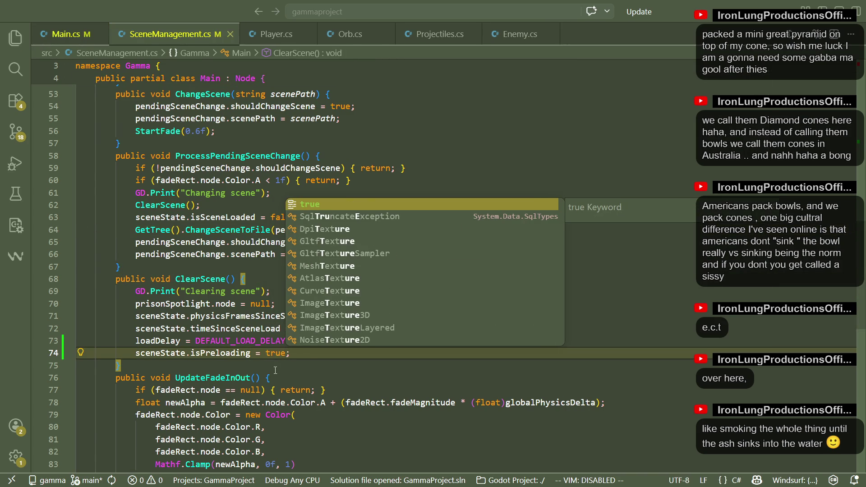
click(271, 365)
key(ctrl+s)
In Main.cs, search for 'preloading' and review the matching preloading logic
click(86, 34)
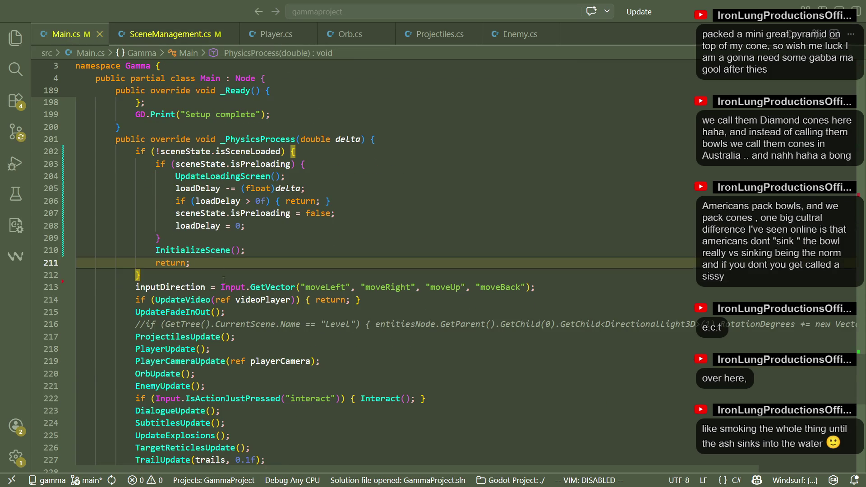
scroll(223, 279, up, 3)
key(ctrl+f)
text(true)
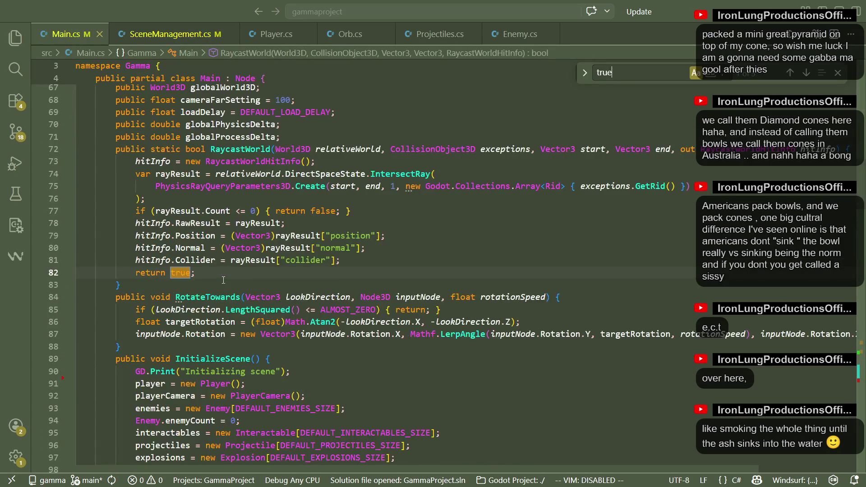
key(BackSpace)
key(BackSpace)
key(BackSpace)
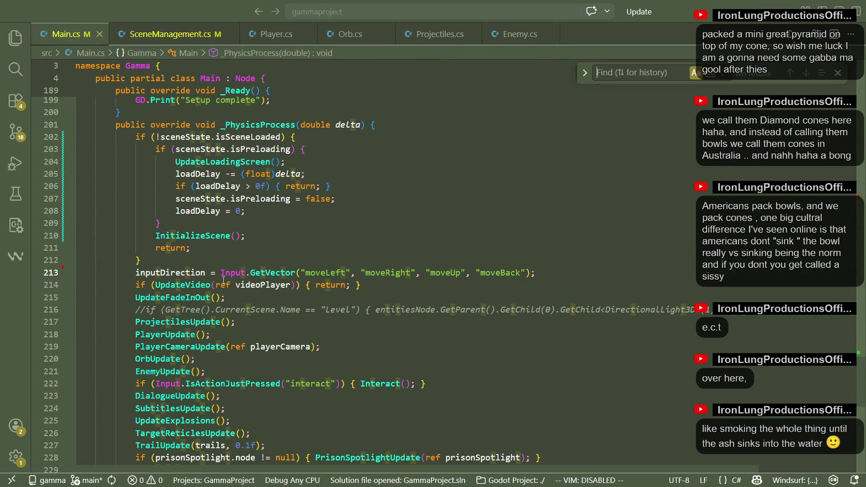
scroll(222, 279, down, 5)
text(preloading)
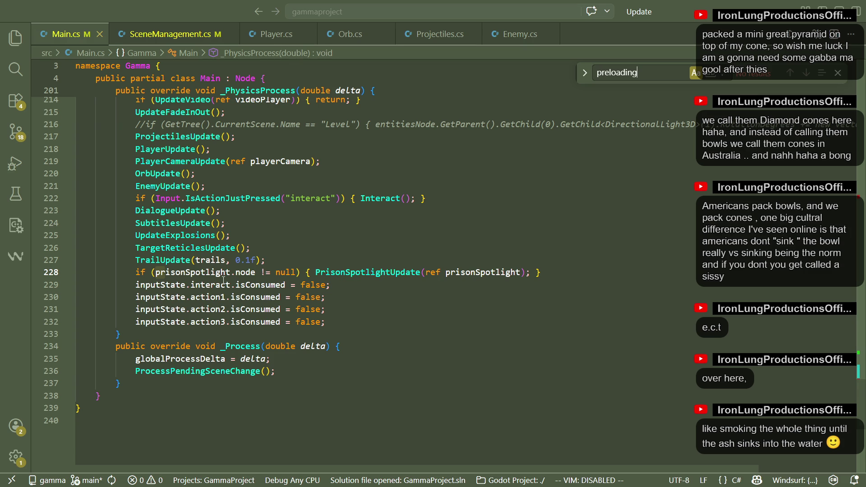
scroll(268, 325, up, 4)
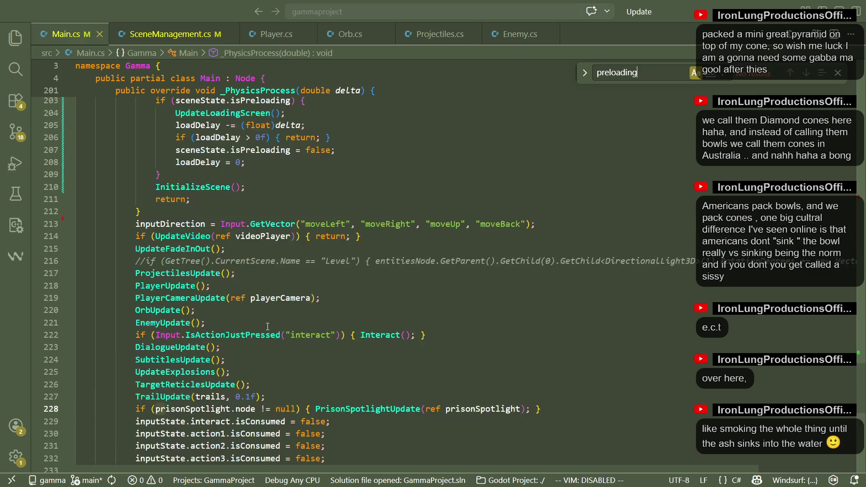
click(837, 72)
scroll(358, 306, up, 1)
scroll(358, 306, down, 3)
scroll(358, 306, up, 1)
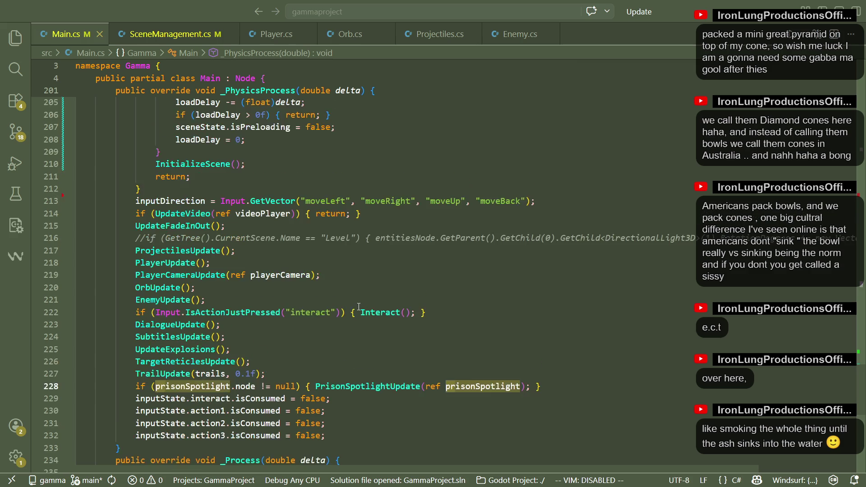
click(379, 329)
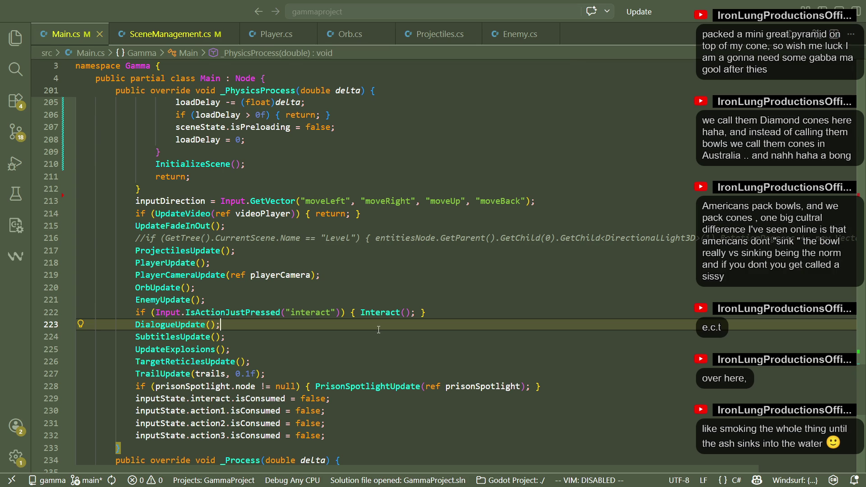
Scroll through Main.cs to find the sceneState.isPreloading assignment in _Ready
scroll(379, 330, up, 10)
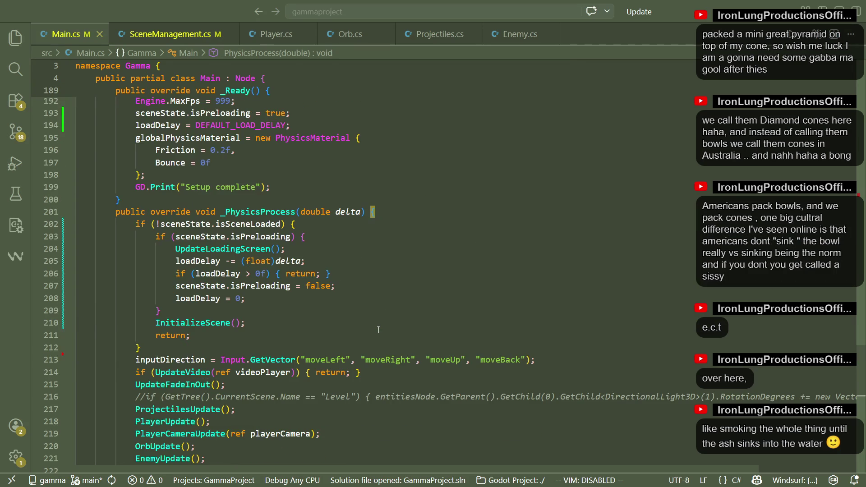
scroll(378, 330, up, 1)
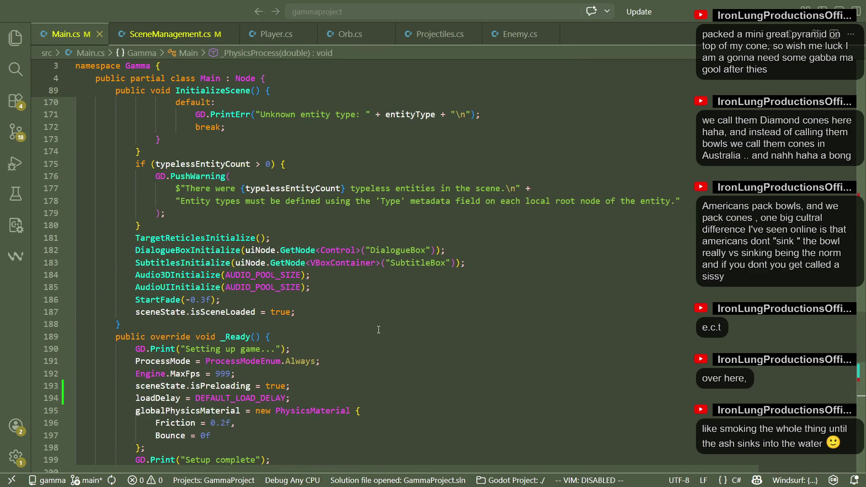
scroll(379, 330, up, 20)
scroll(378, 330, up, 16)
scroll(378, 329, up, 8)
scroll(378, 330, up, 10)
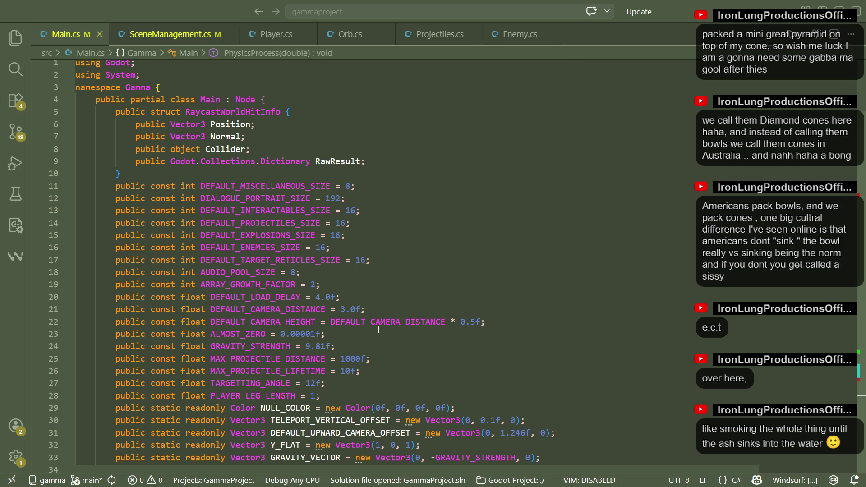
scroll(378, 329, down, 17)
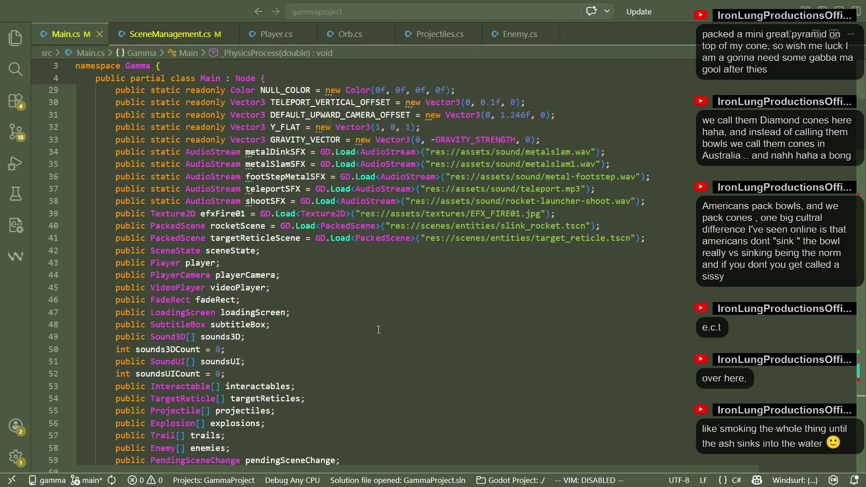
scroll(377, 329, down, 3)
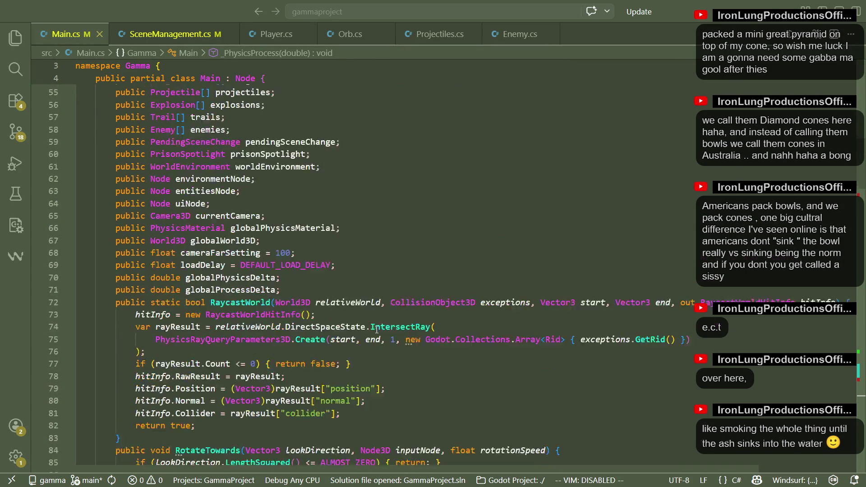
scroll(377, 329, down, 1)
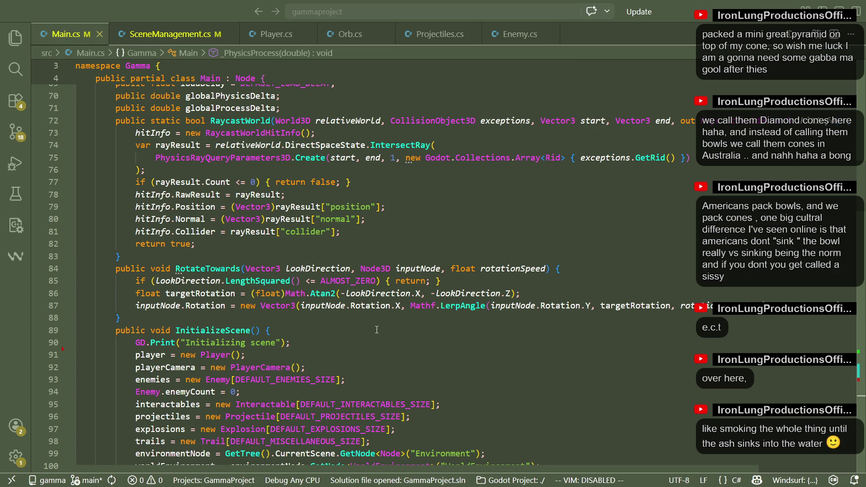
scroll(376, 330, down, 15)
scroll(382, 336, down, 18)
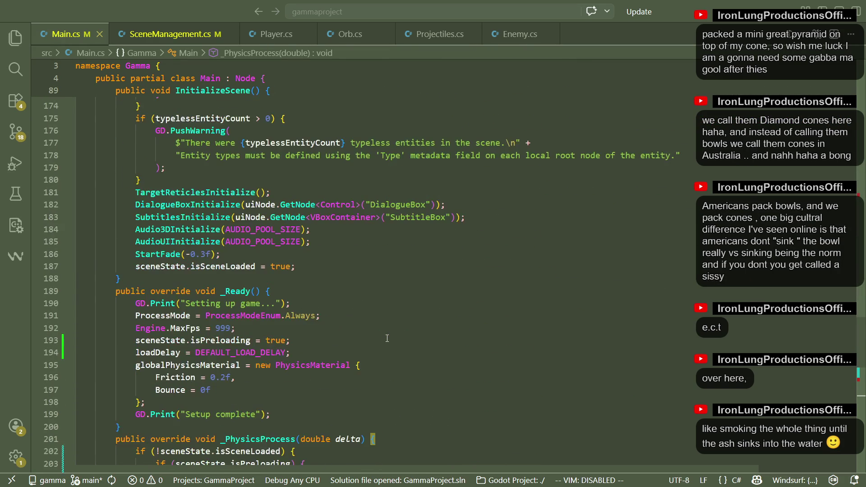
scroll(387, 338, down, 1)
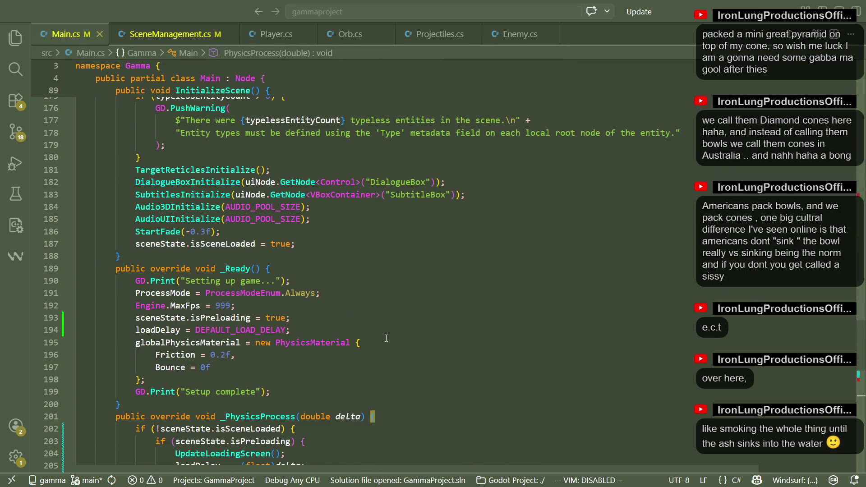
Set sceneState.isPreloading to false in _Ready, save Main.cs, and launch a test run
double_click(276, 318)
text(false)
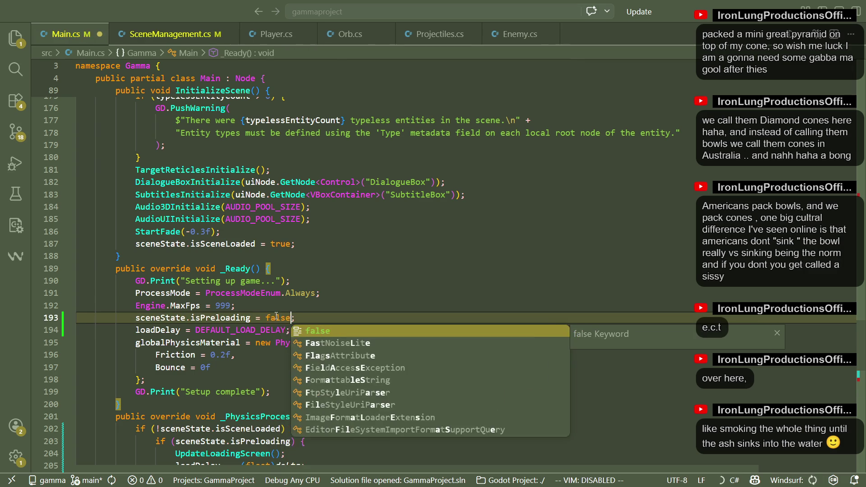
key(Escape)
key(Up)
key(ctrl+s)
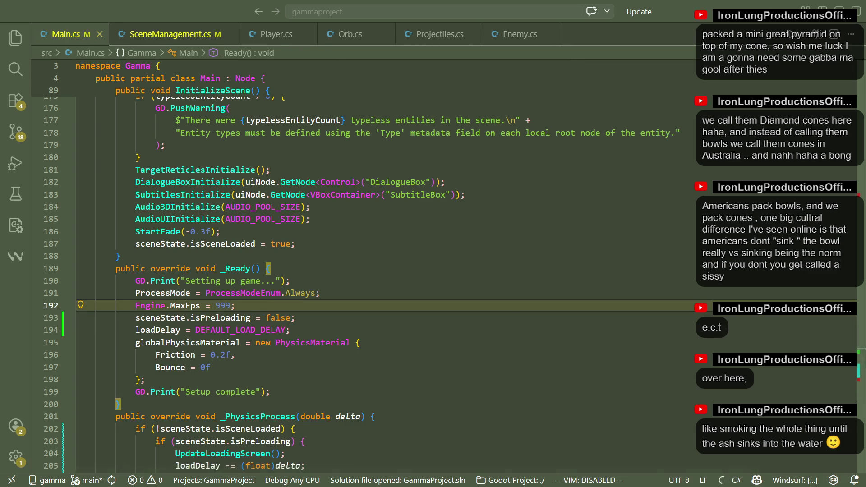
key(alt+Tab)
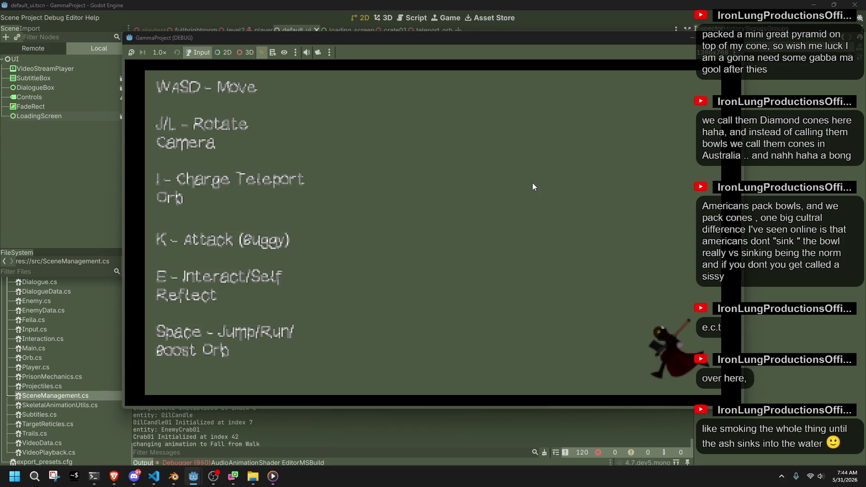
Stop the test run and expand the instance_set_transform and NativeCalls errors in the Debugger
click(734, 37)
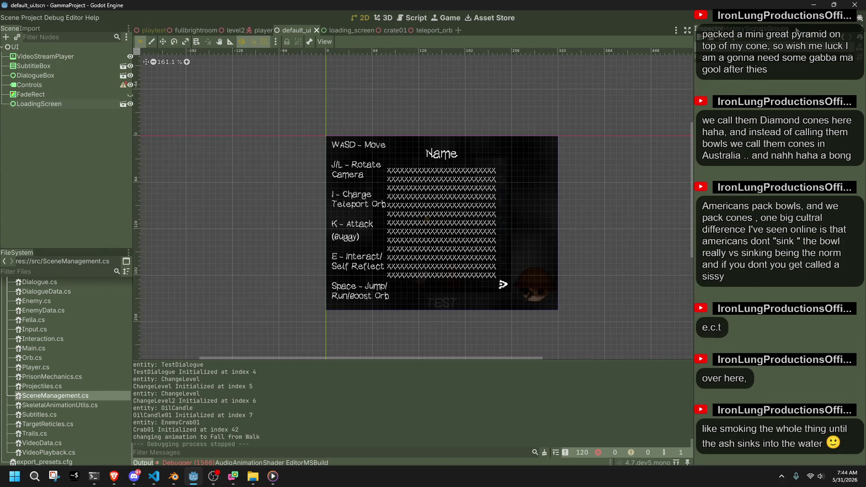
click(180, 462)
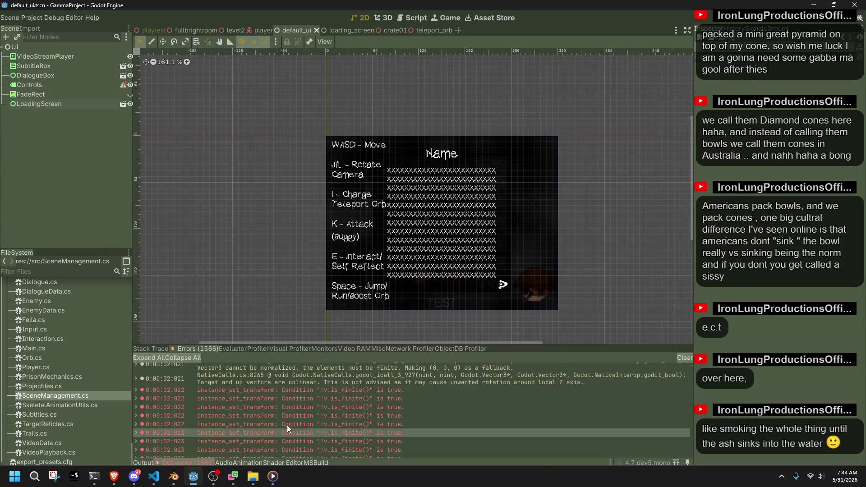
double_click(418, 391)
scroll(418, 392, up, 3)
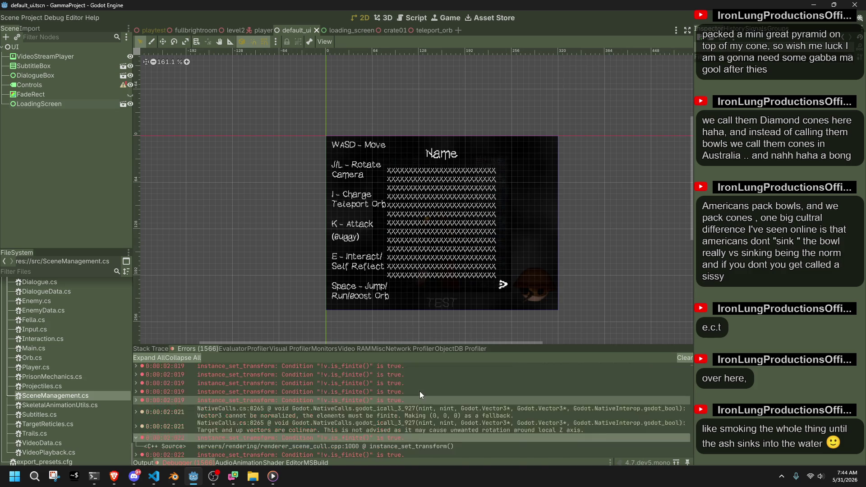
scroll(437, 396, down, 3)
double_click(433, 416)
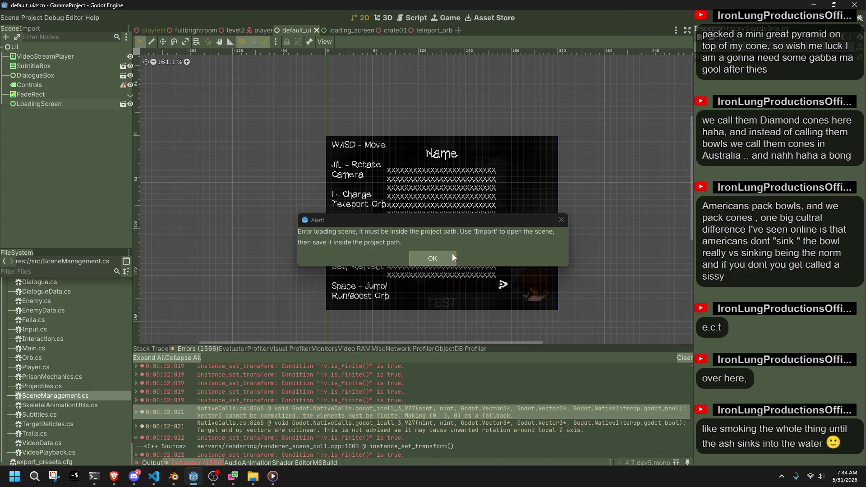
Dismiss the scene loading alerts, review the NativeCalls stack trace, and return to Main.cs
click(435, 256)
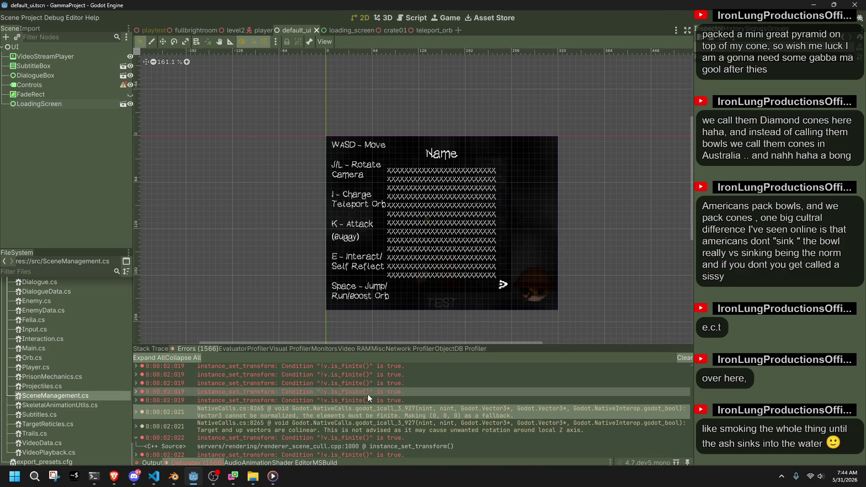
mouse_move(340, 415)
double_click(135, 412)
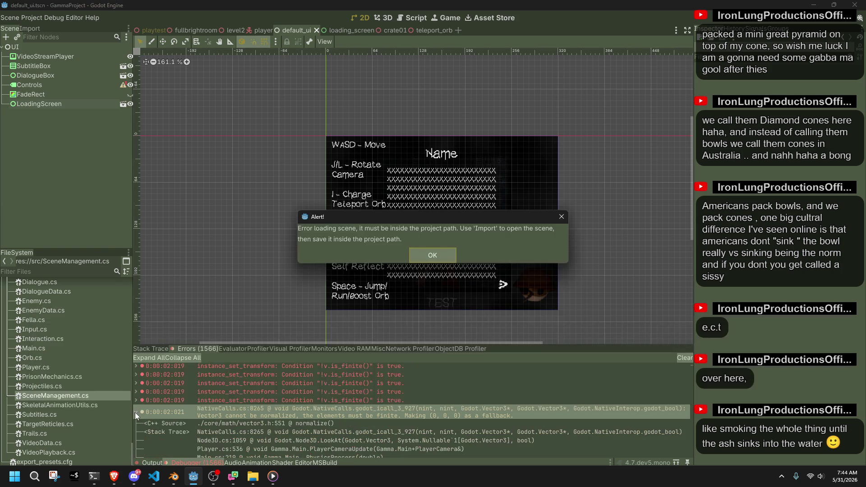
click(427, 258)
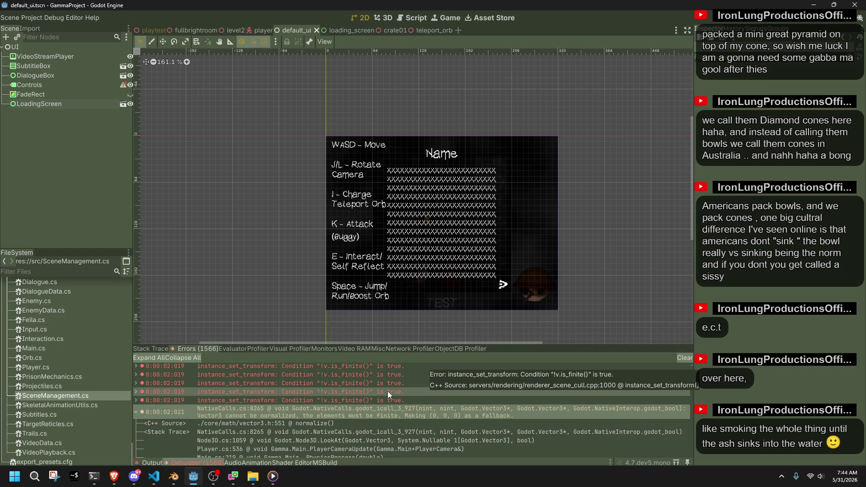
scroll(387, 391, down, 2)
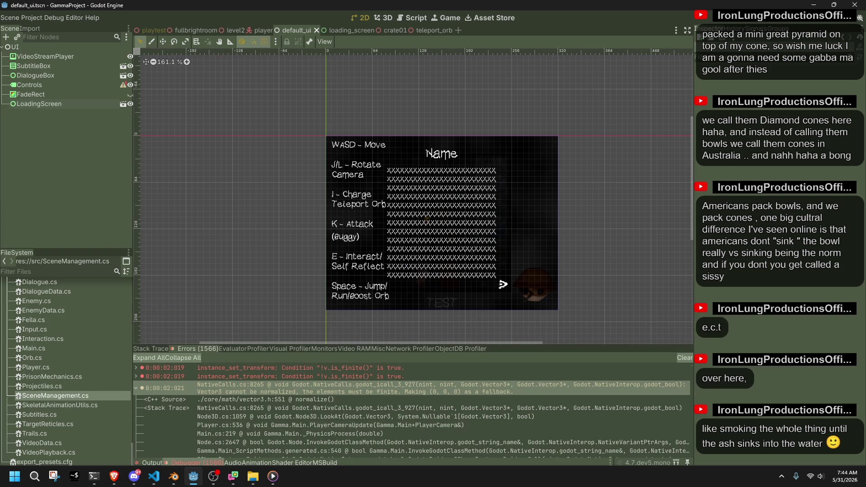
scroll(516, 437, down, 1)
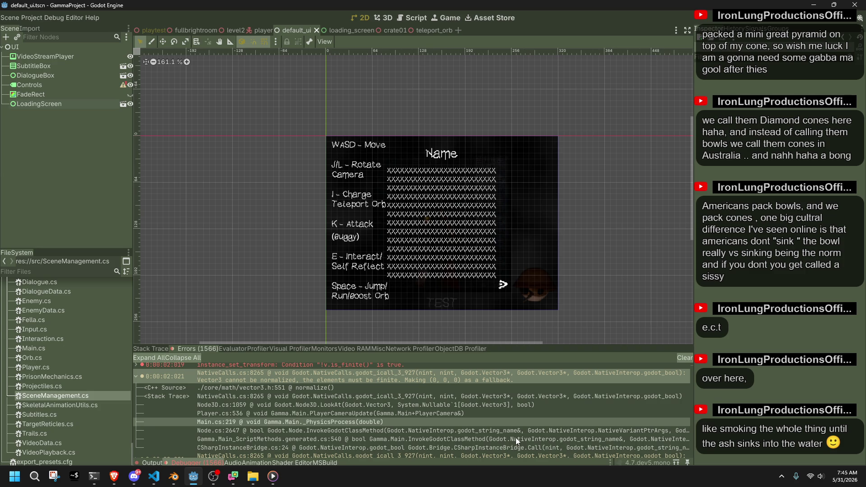
scroll(517, 450, up, 10)
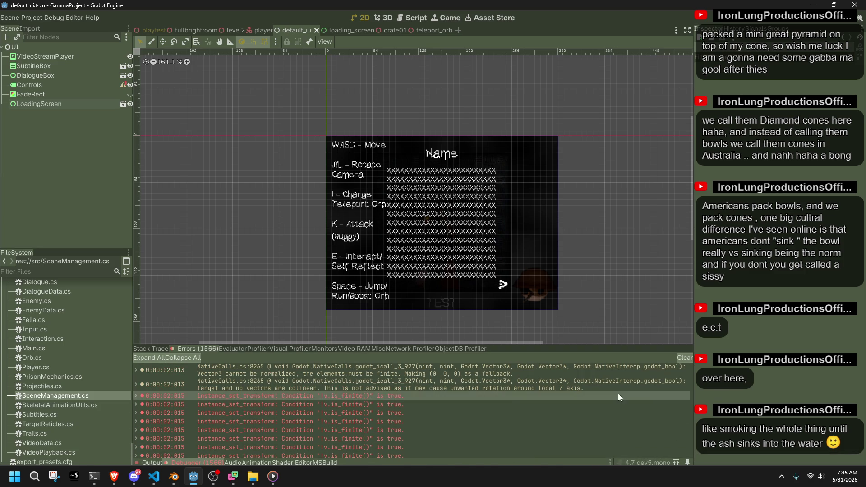
click(155, 476)
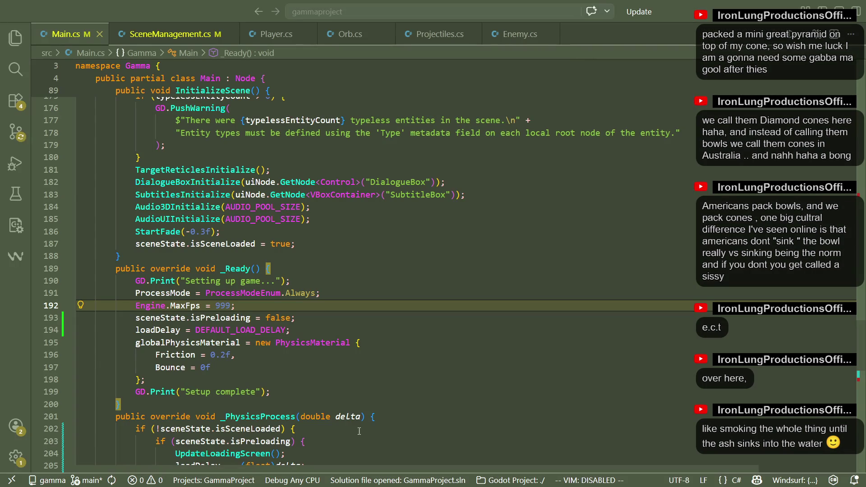
Move past _Ready into _PhysicsProcess and select the UpdateLoadingScreen call on line 204
click(402, 369)
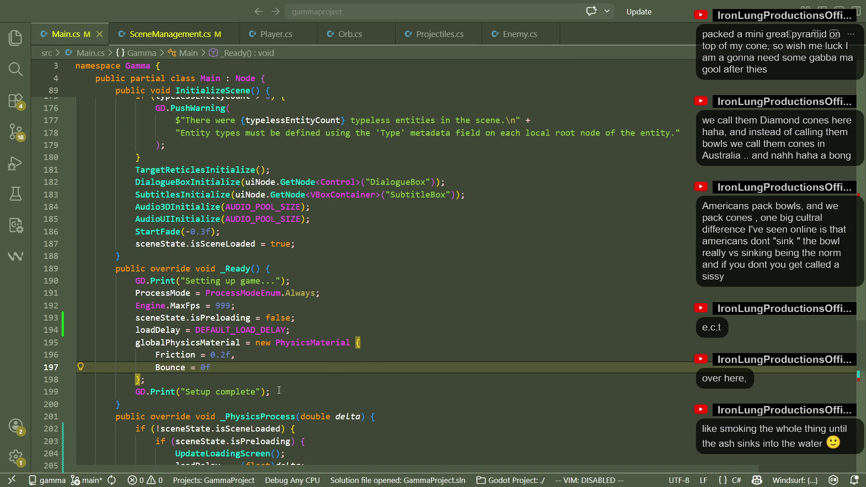
click(293, 404)
scroll(295, 406, down, 5)
scroll(294, 406, down, 6)
scroll(266, 312, up, 4)
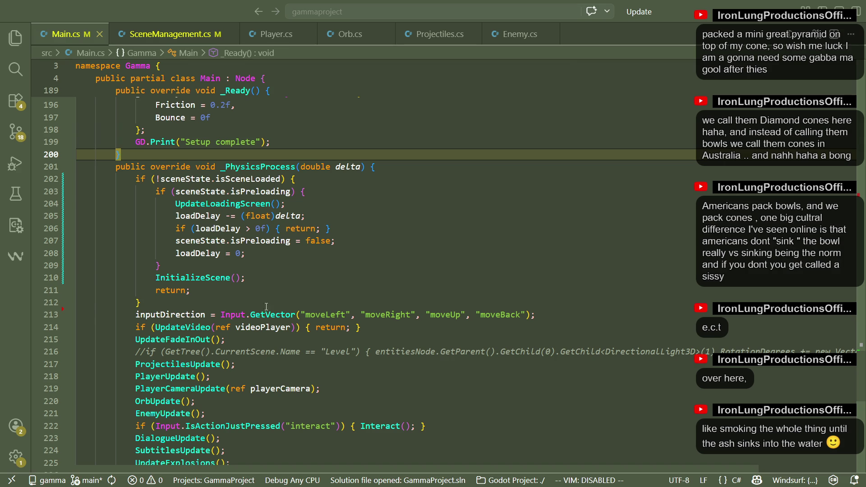
click(248, 265)
click(227, 204)
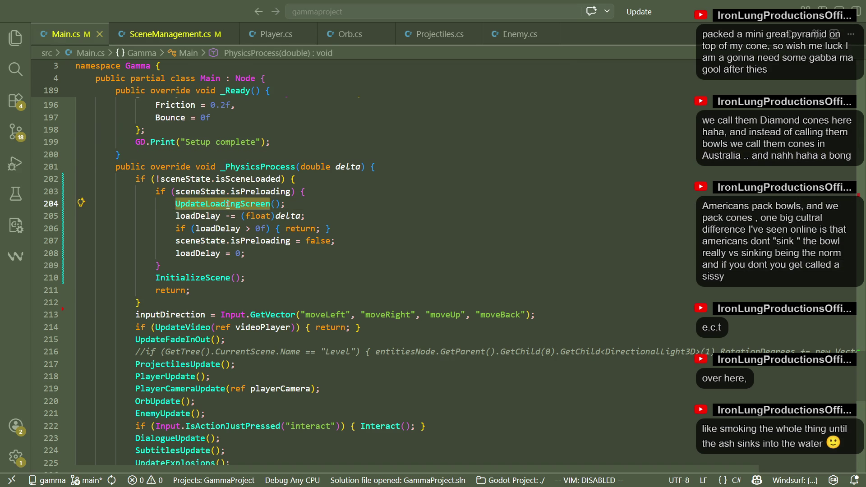
Go to UpdateLoadingScreen's definition in SceneManagement.cs, inspect lines 87-88, then jump back
right_click(228, 204)
click(301, 54)
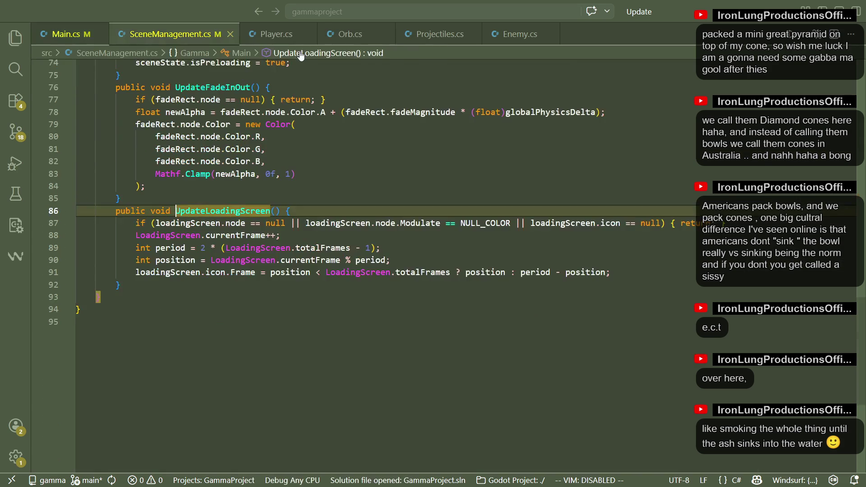
click(221, 222)
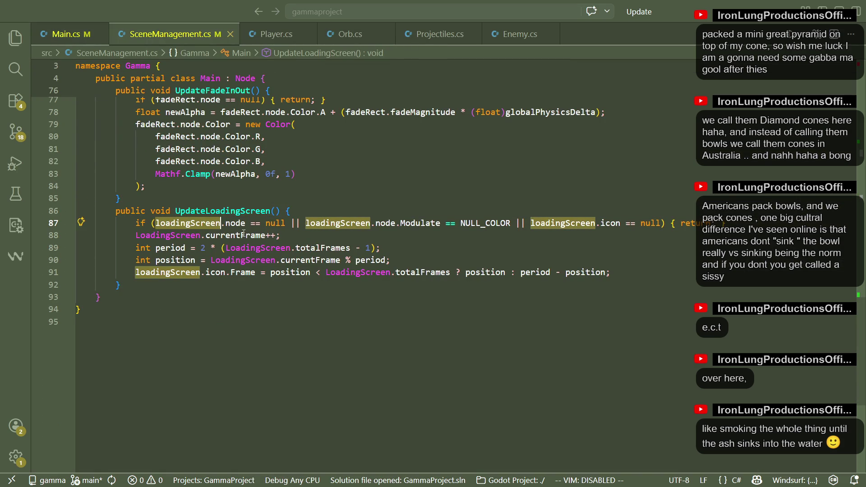
click(299, 235)
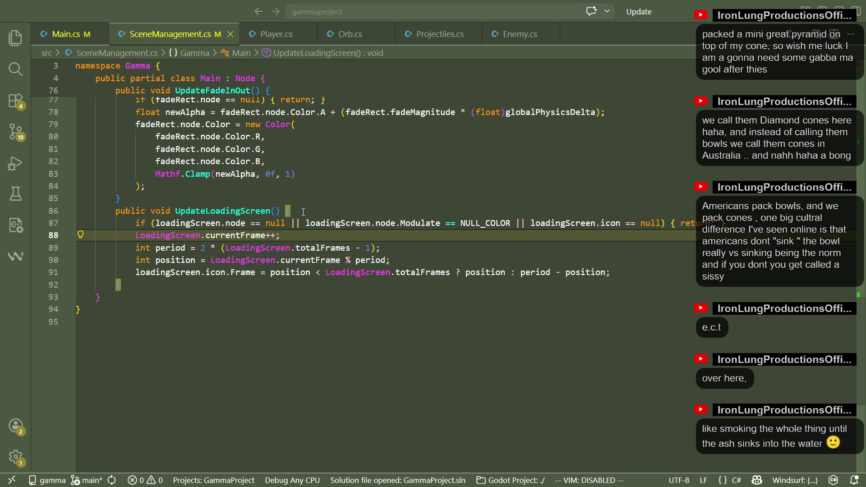
key(alt+Left)
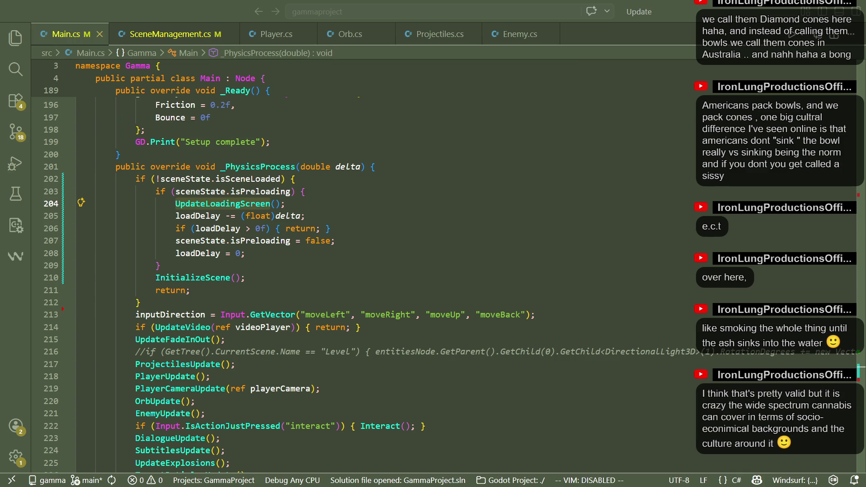
Place the caret on the return after InitializeScene and open a cleared in-file search
click(366, 288)
key(ctrl+f)
key(BackSpace)
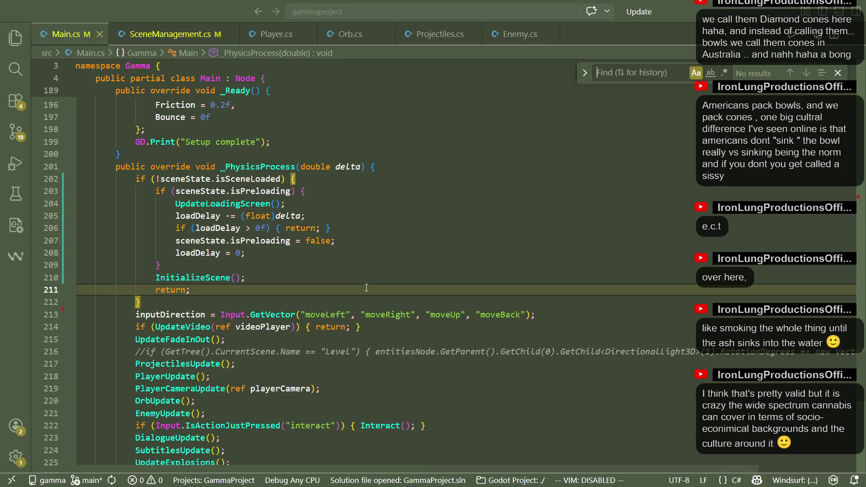
text(IN)
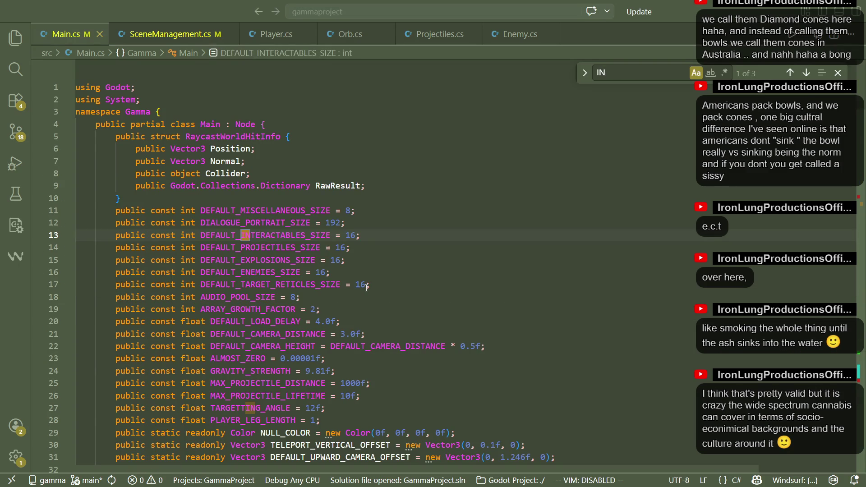
key(BackSpace)
key(BackSpace)
text(Vec)
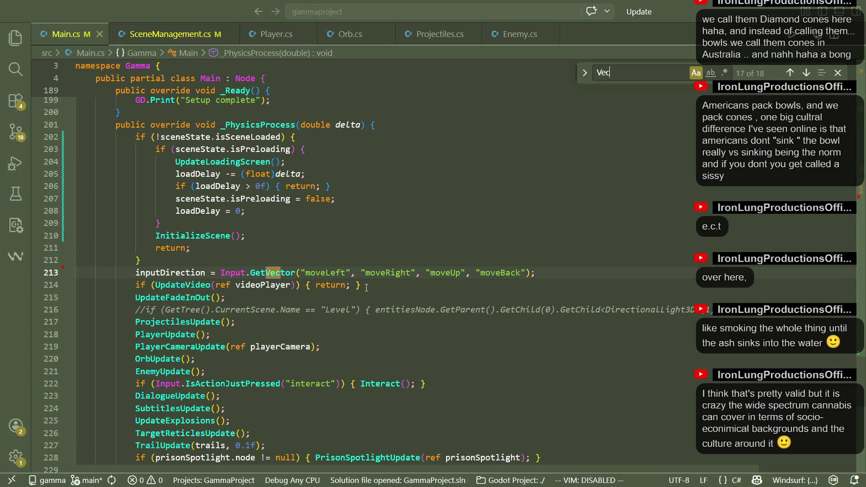
text(tor3.inf)
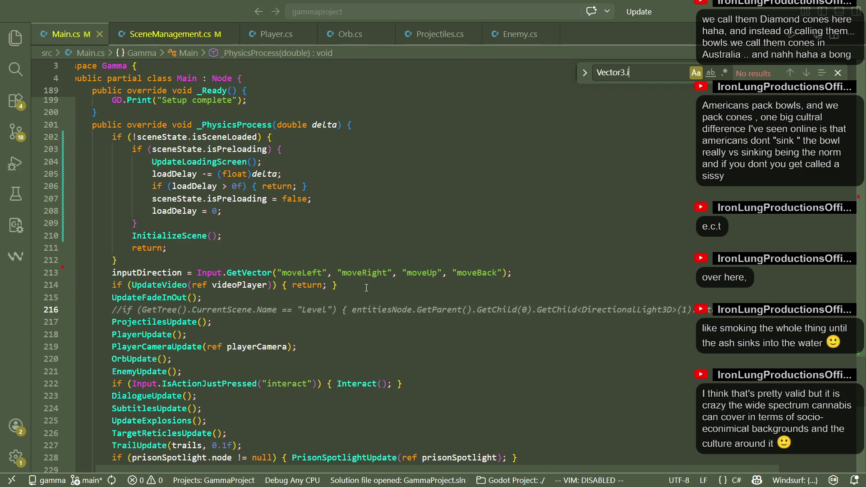
key(BackSpace)
key(BackSpace)
key(BackSpace)
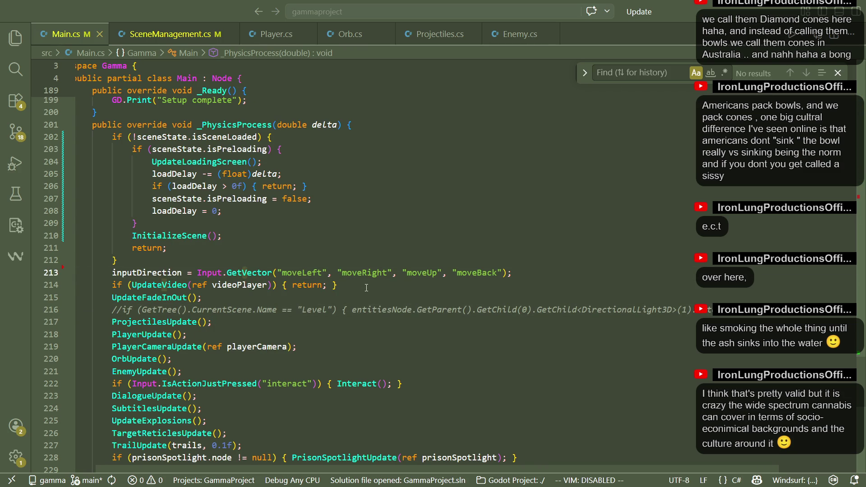
click(252, 198)
click(15, 37)
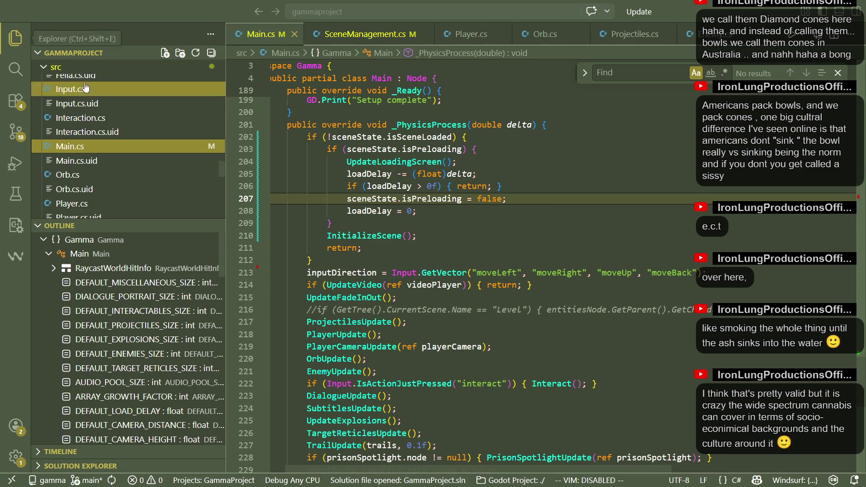
click(15, 68)
text(inf)
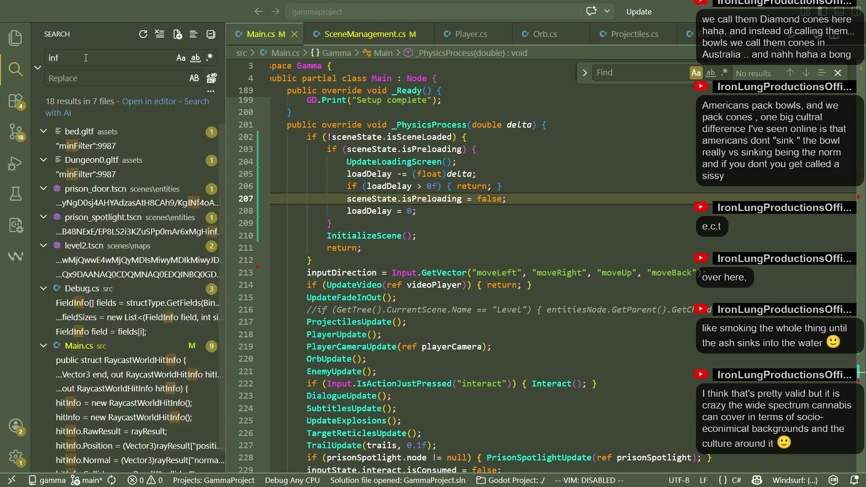
key(BackSpace)
key(BackSpace)
key(BackSpace)
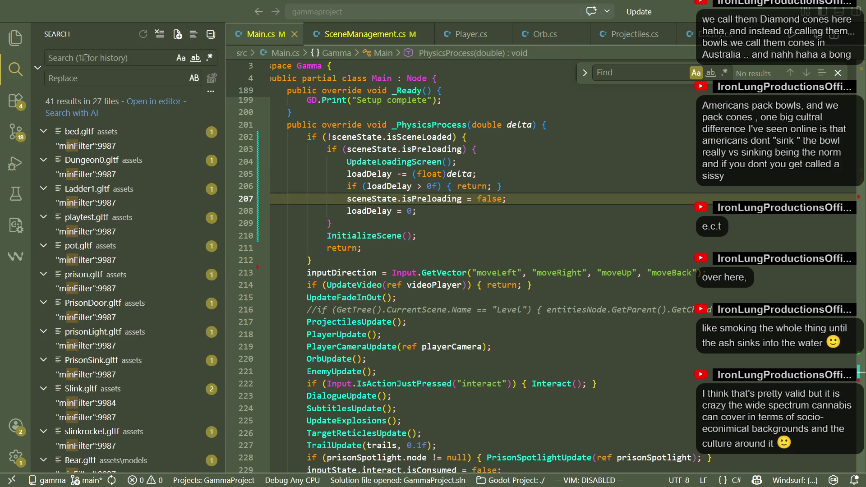
text(Vector3)
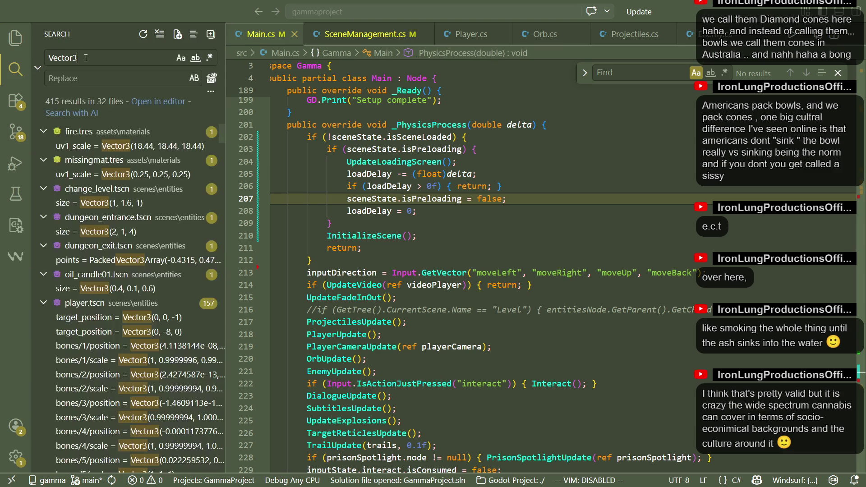
text(.)
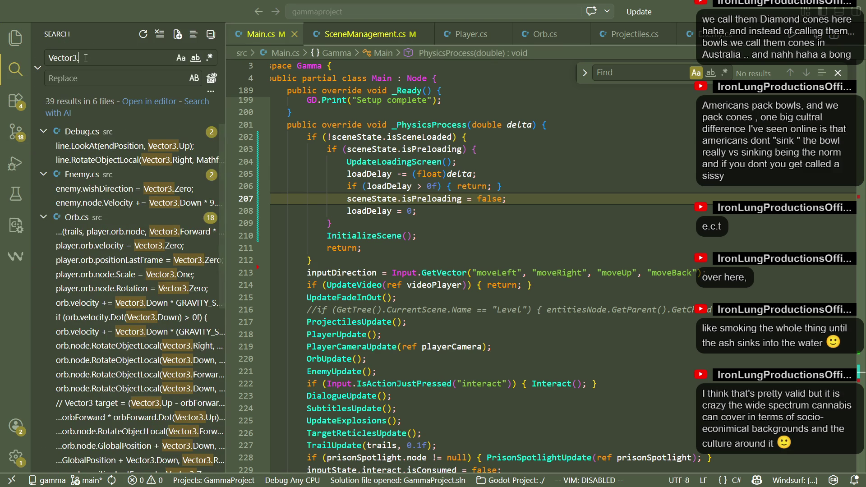
text(l)
key(BackSpace)
key(BackSpace)
key(BackSpace)
key(ctrl+b)
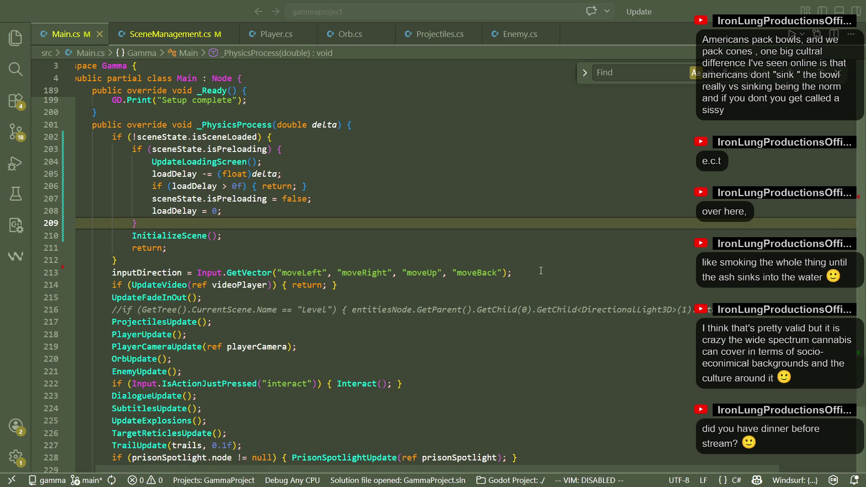
click(261, 247)
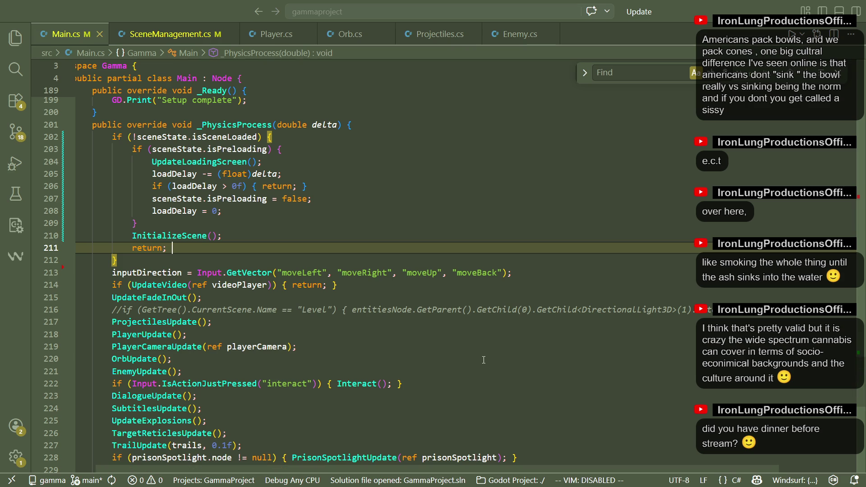
click(473, 322)
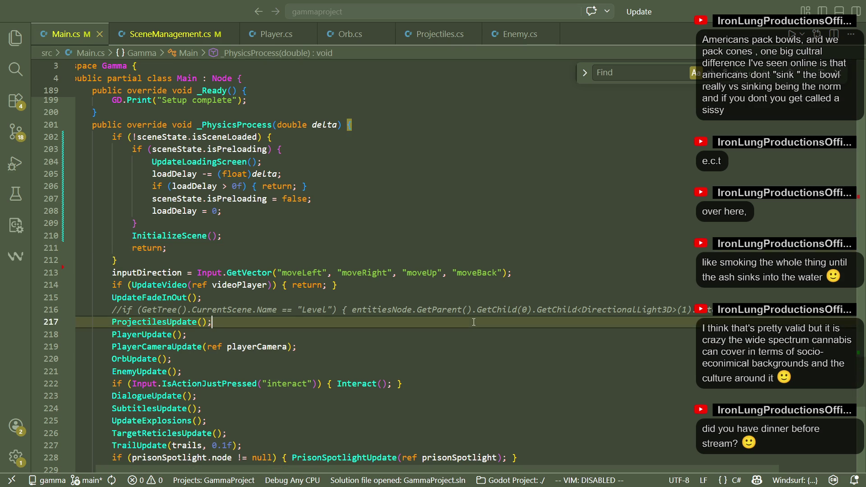
click(379, 260)
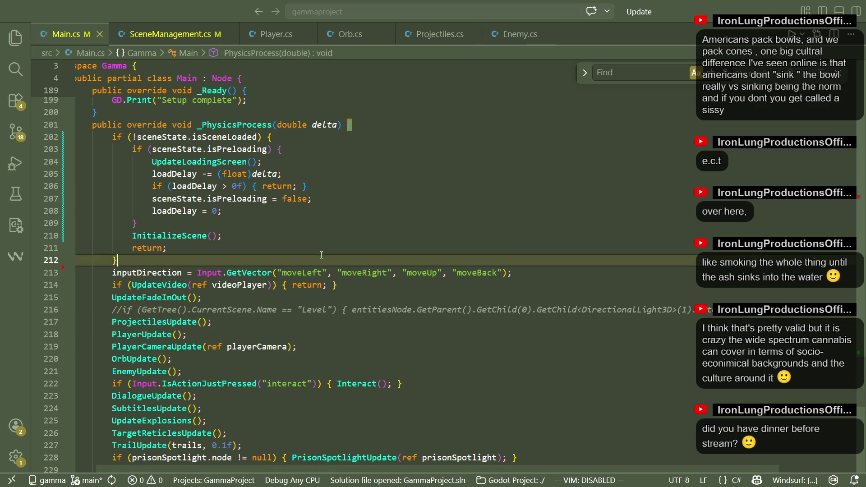
click(169, 34)
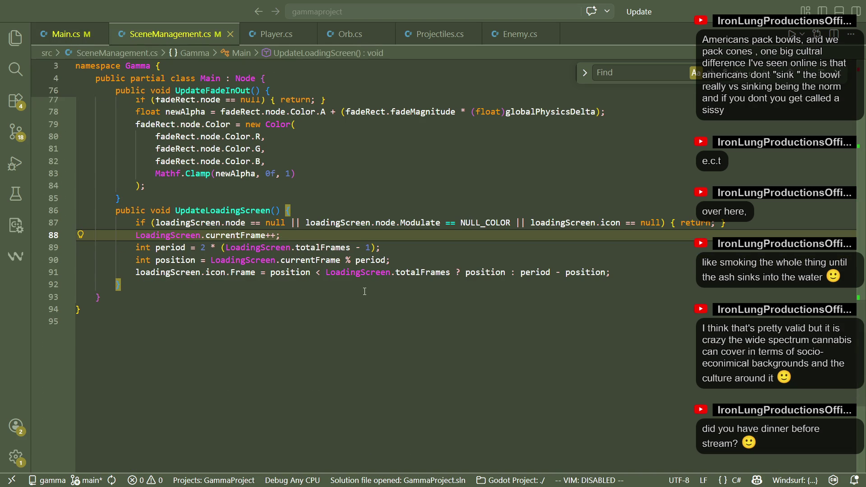
Insert a new line after the scenePath reset on line 66 and type uiNode
scroll(366, 291, up, 5)
scroll(366, 291, up, 4)
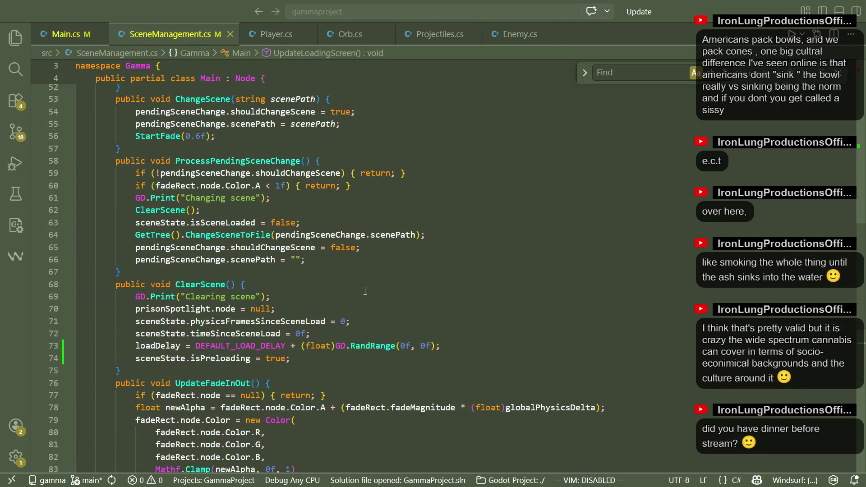
click(340, 272)
click(330, 261)
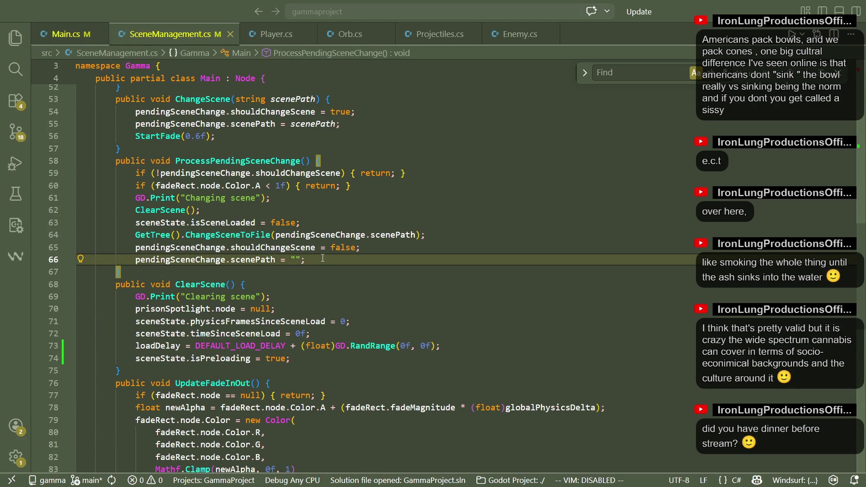
key(Up)
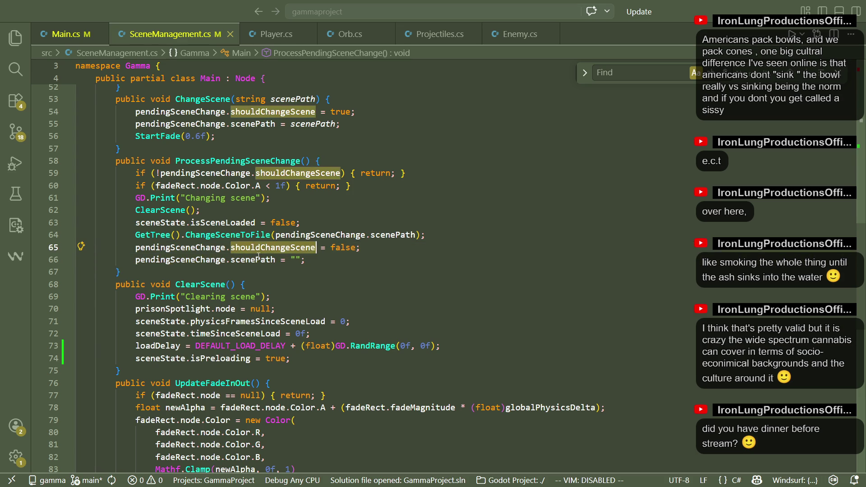
click(275, 259)
click(320, 261)
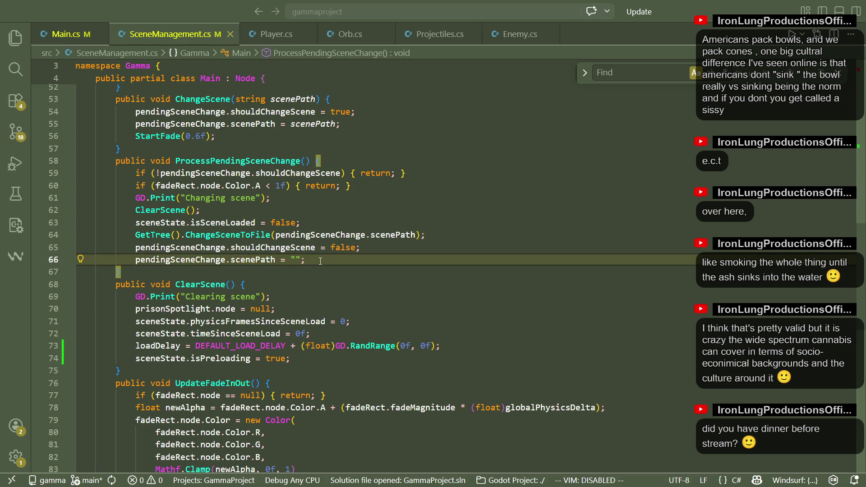
key(Return)
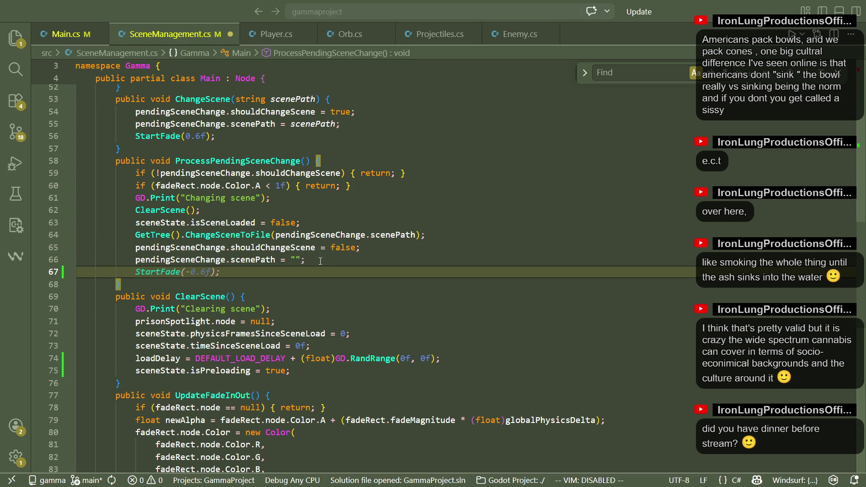
text(uiNode)
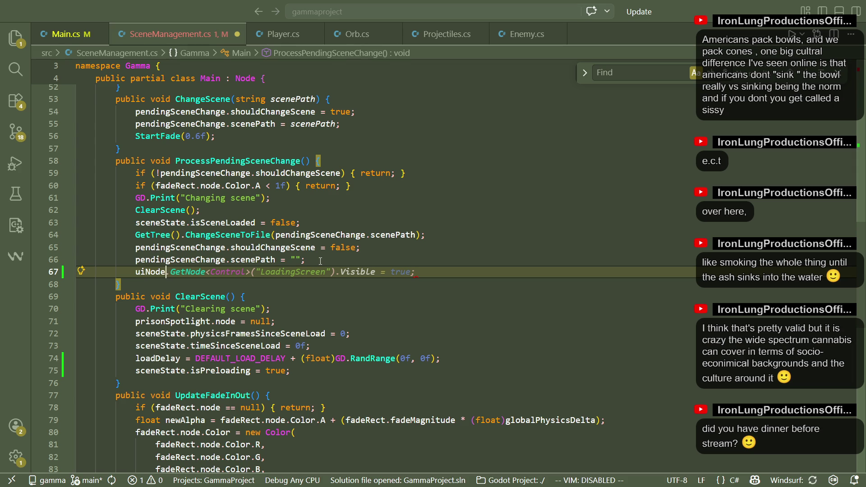
Accept the LoadingScreen show line and add fadeRect.node = uiNode.GetNode<ColorRect>("FadeRect")
key(Tab)
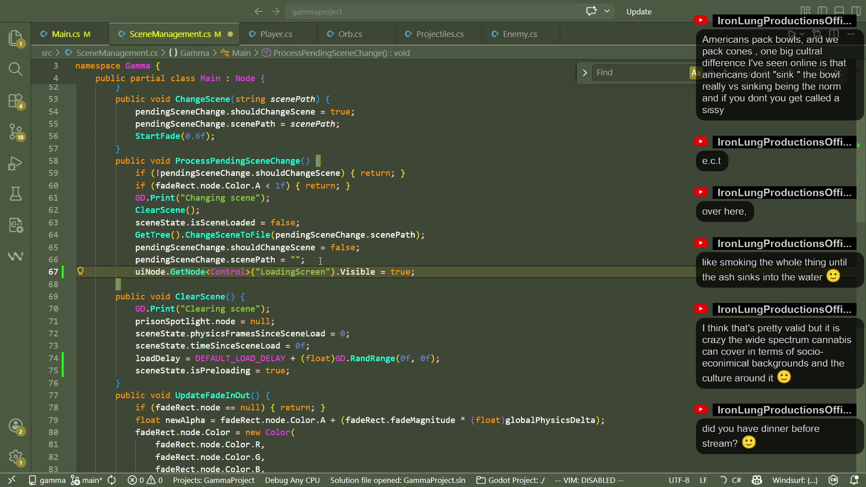
key(Return)
text(fadeRect)
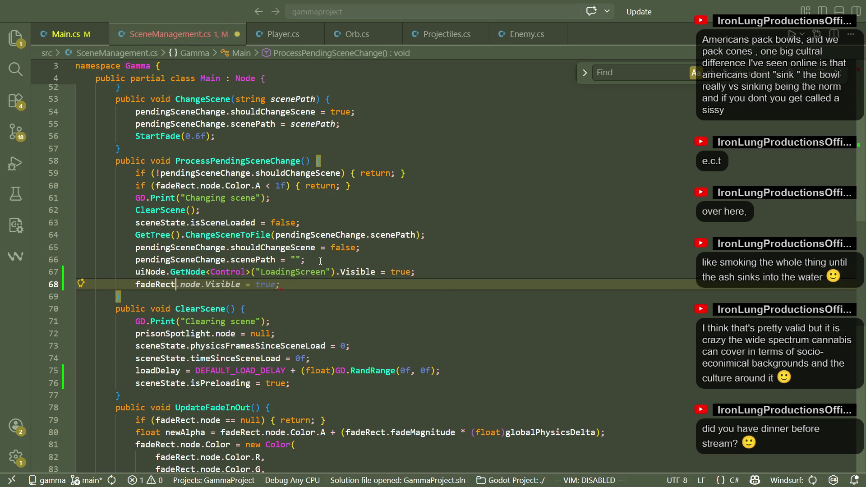
key(ctrl+Right)
key(ctrl+Right)
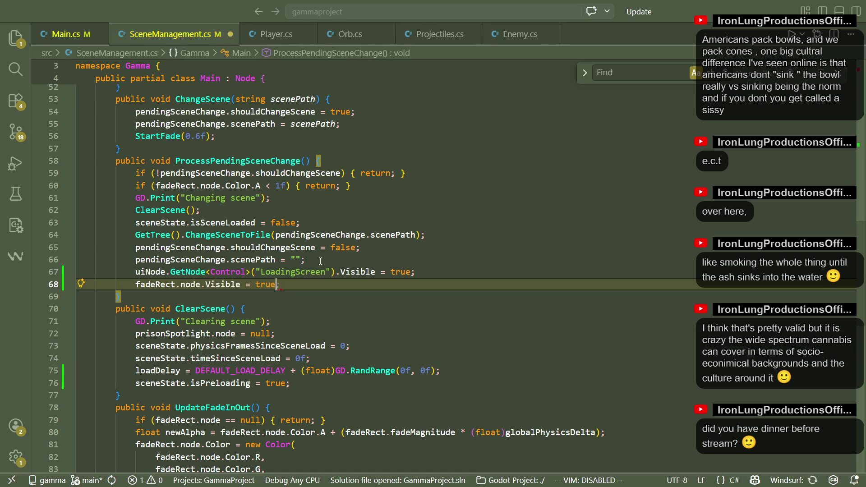
key(ctrl+Right)
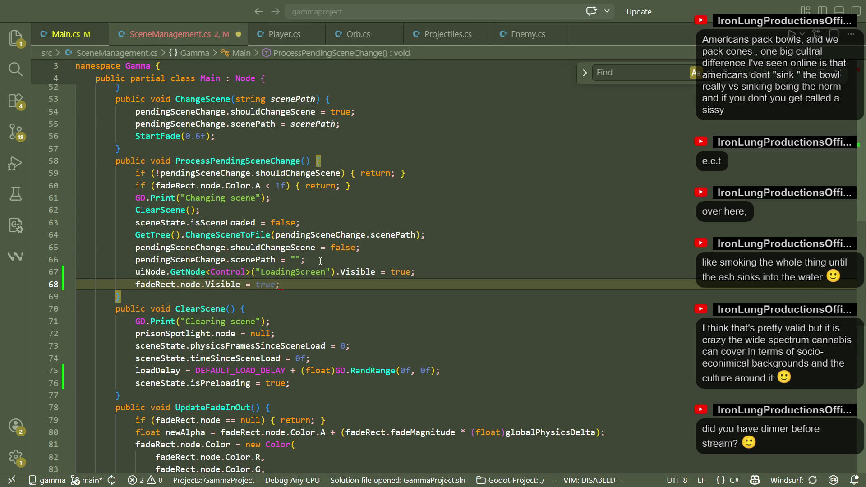
text(uiNode)
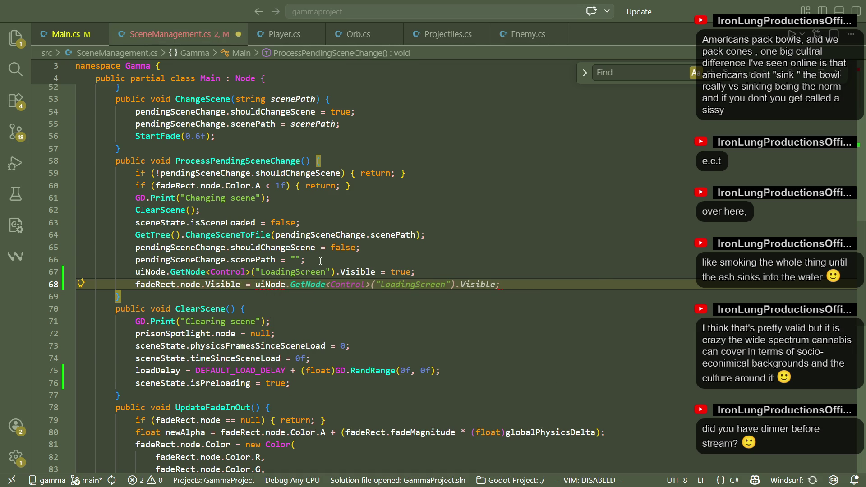
text(.GetNode)
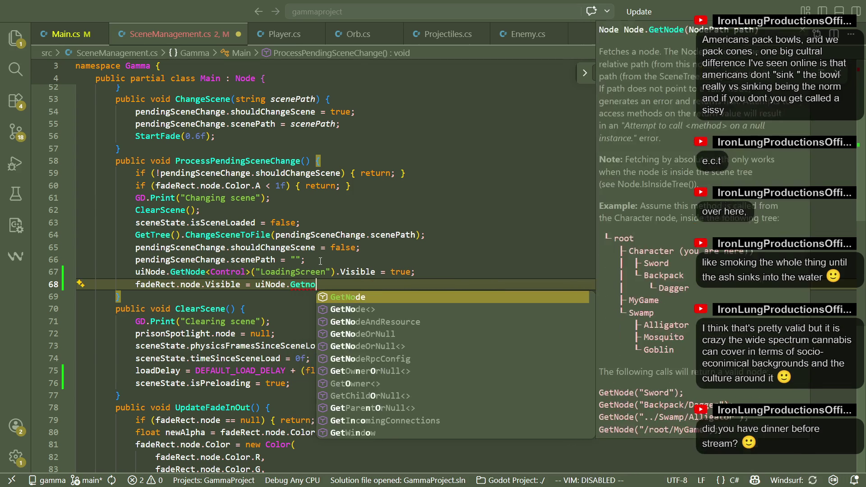
key(ctrl+f)
text(<)
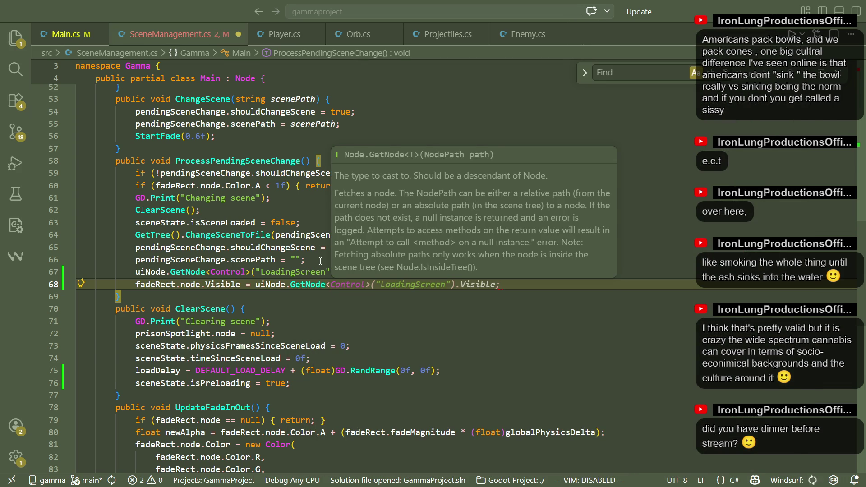
text(ColorRect>)
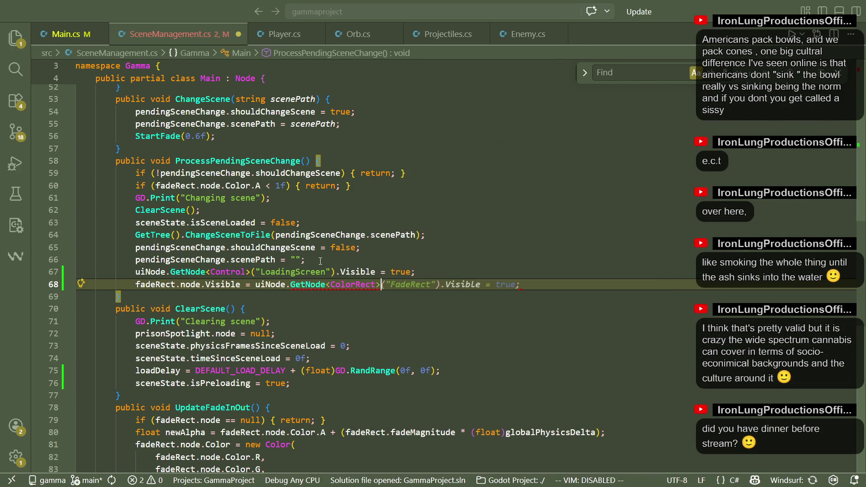
text(()
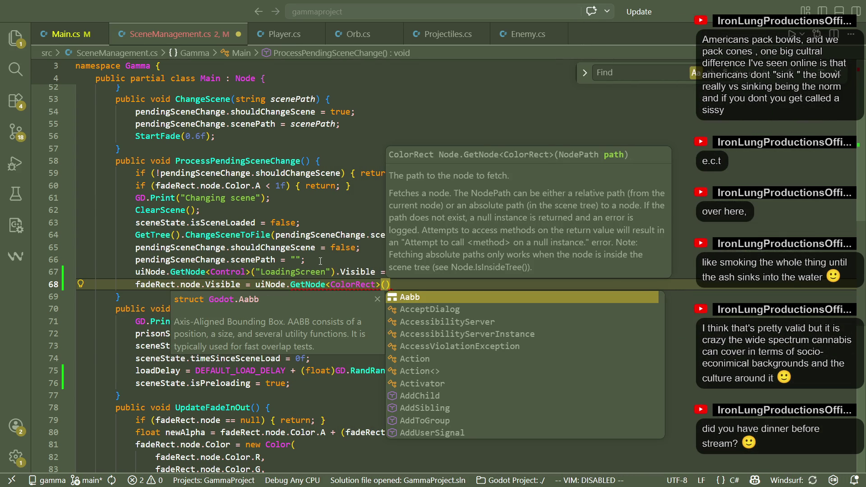
text(Fade)
key(Tab)
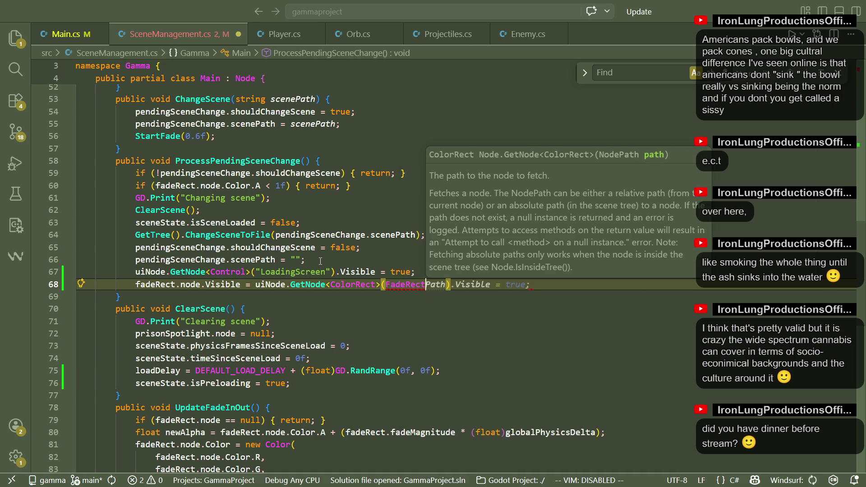
key(BackSpace)
key(BackSpace)
key(BackSpace)
text())
key(Left)
text(")
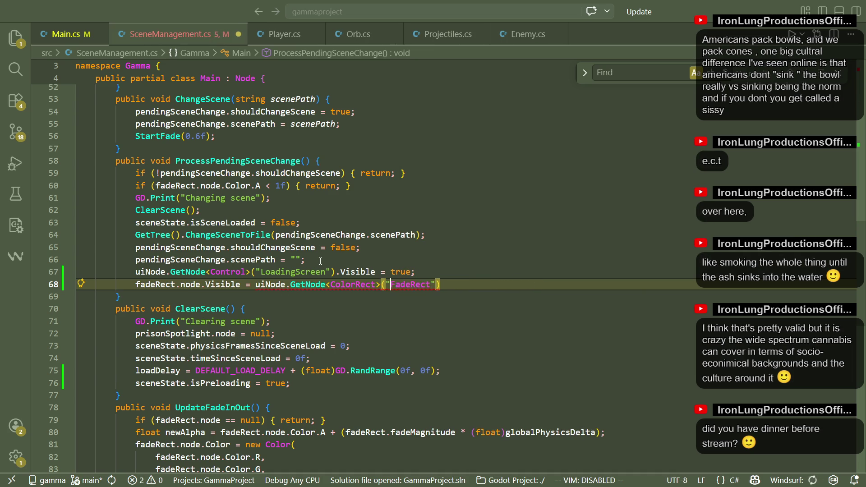
key(Tab)
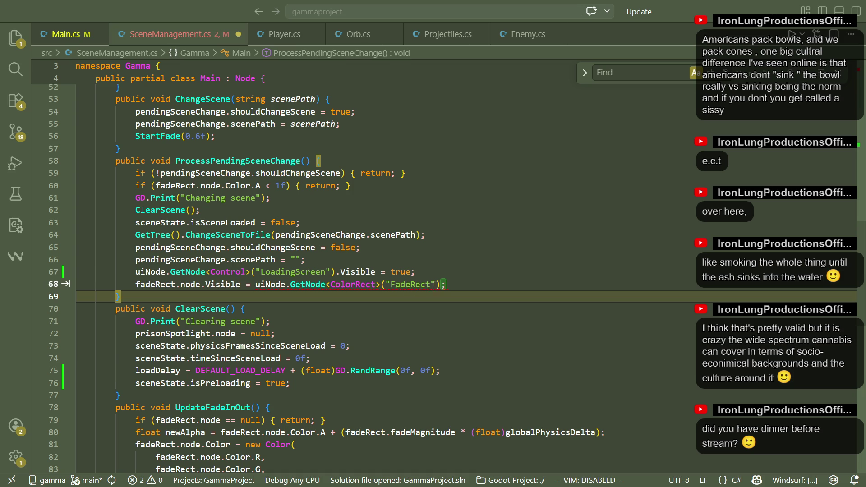
Remove .Visible so the line assigns the FadeRect node to fadeRect.node
click(446, 285)
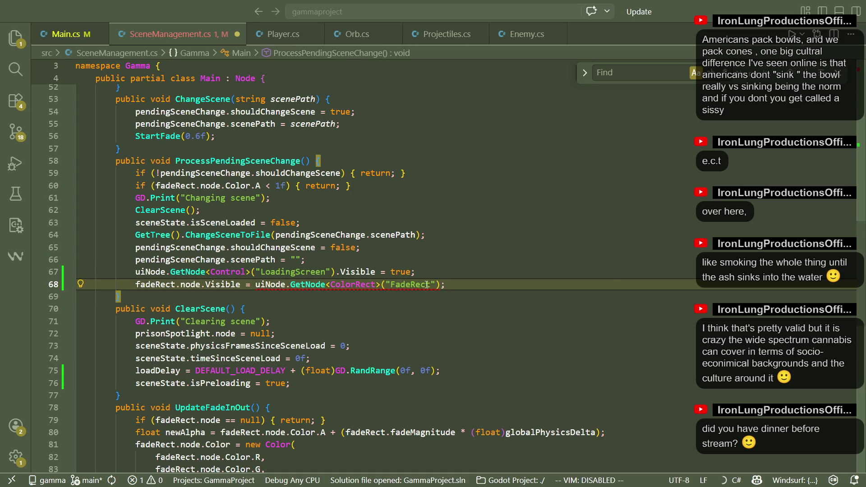
mouse_move(427, 285)
click(141, 285)
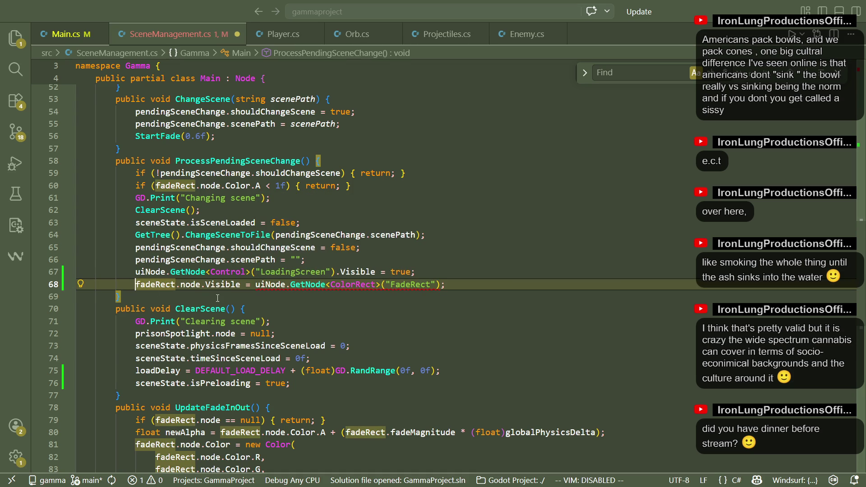
double_click(222, 285)
key(BackSpace)
key(BackSpace)
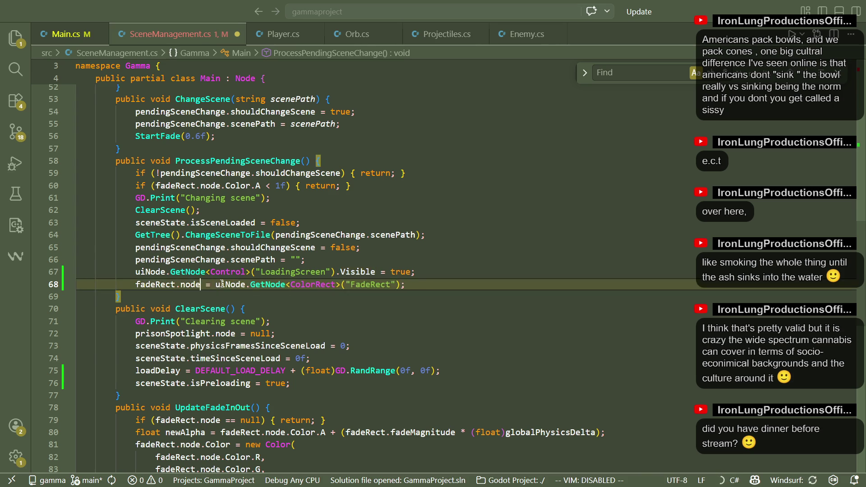
Add an InitializeLoadingScreen(LoadingScreen) call after line 68 and save SceneManagement.cs
click(444, 283)
key(Return)
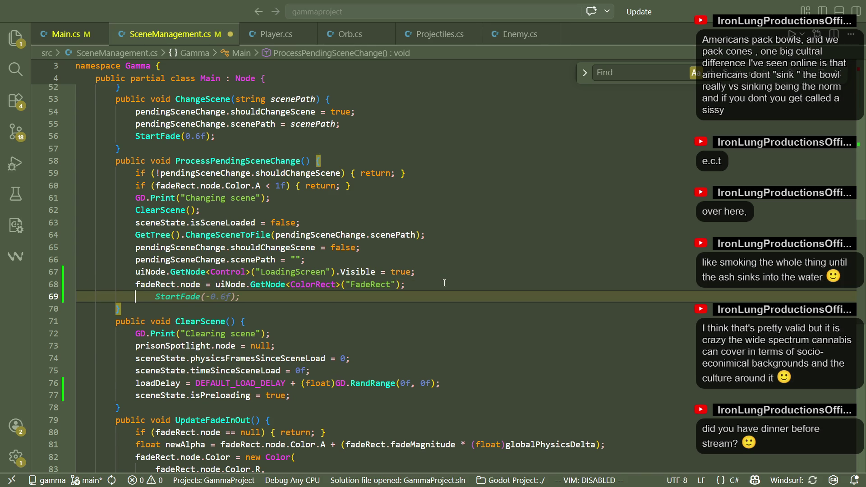
text(Initialize)
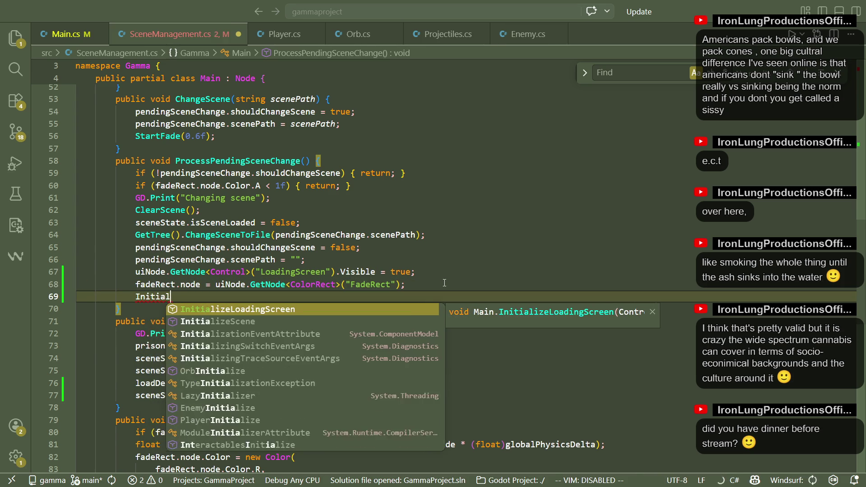
key(Tab)
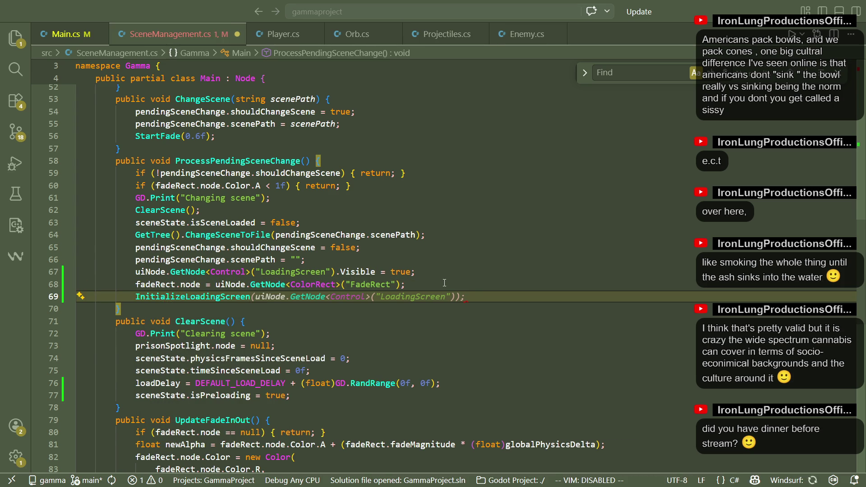
key(Tab)
key(Up)
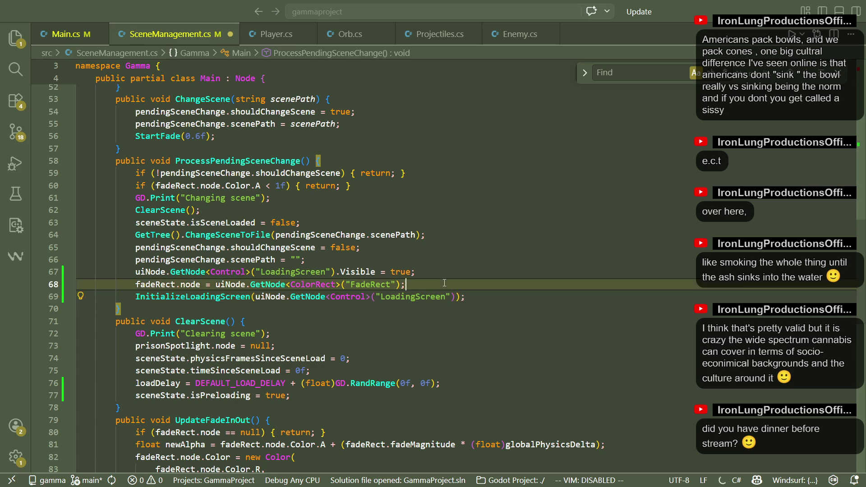
key(ctrl+s)
double_click(221, 295)
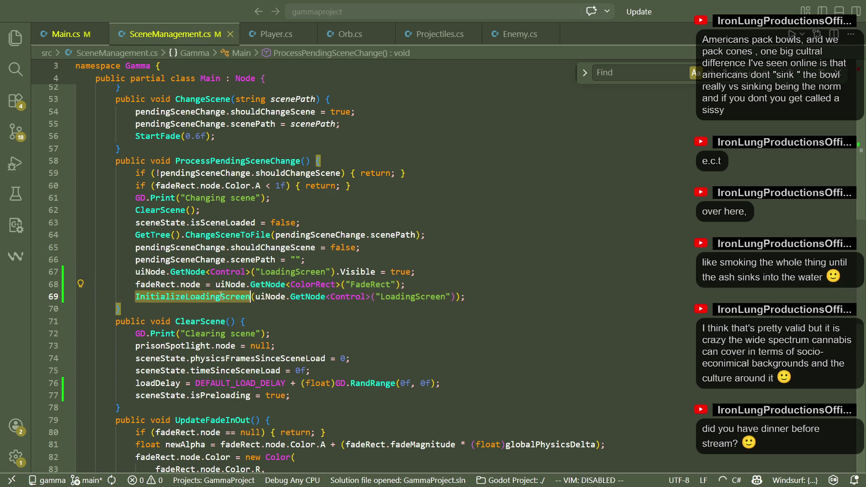
click(316, 260)
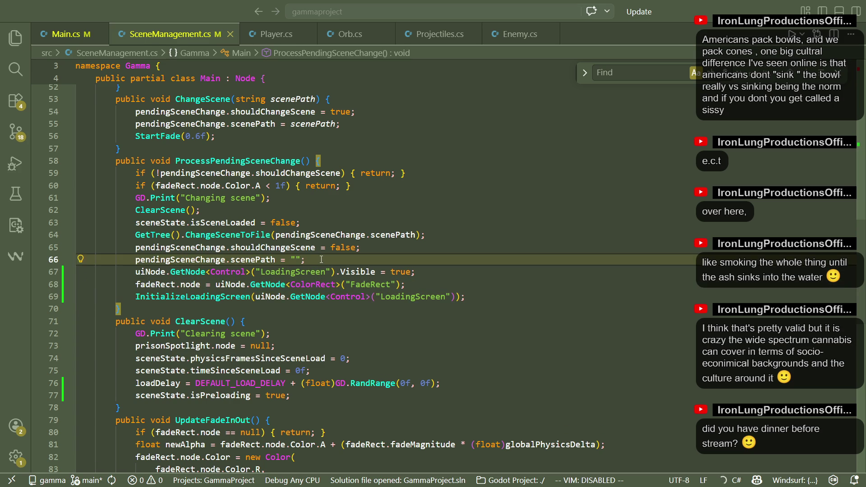
Switch between SceneManagement.cs and Main.cs, scrolling Main.cs up to InitializeScene
click(135, 271)
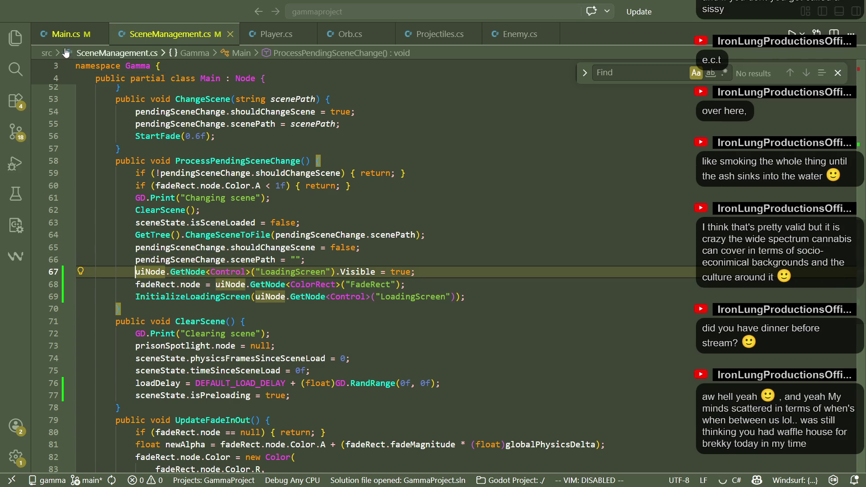
click(56, 37)
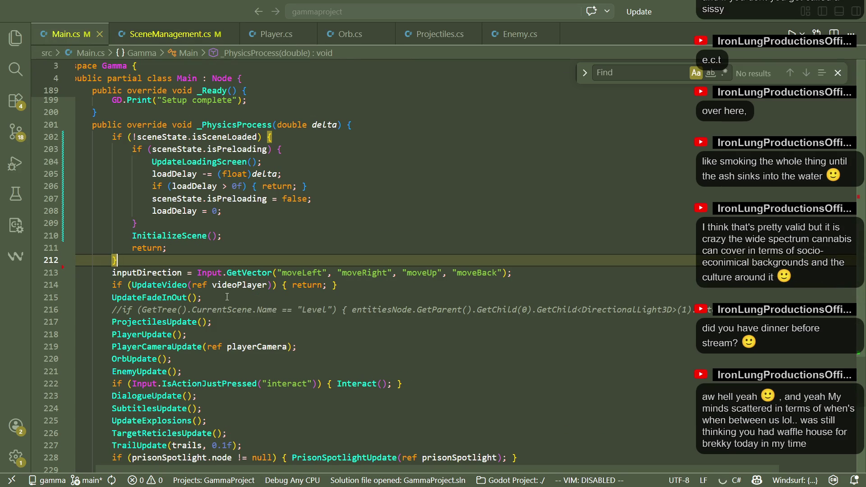
scroll(227, 297, up, 3)
scroll(226, 296, down, 4)
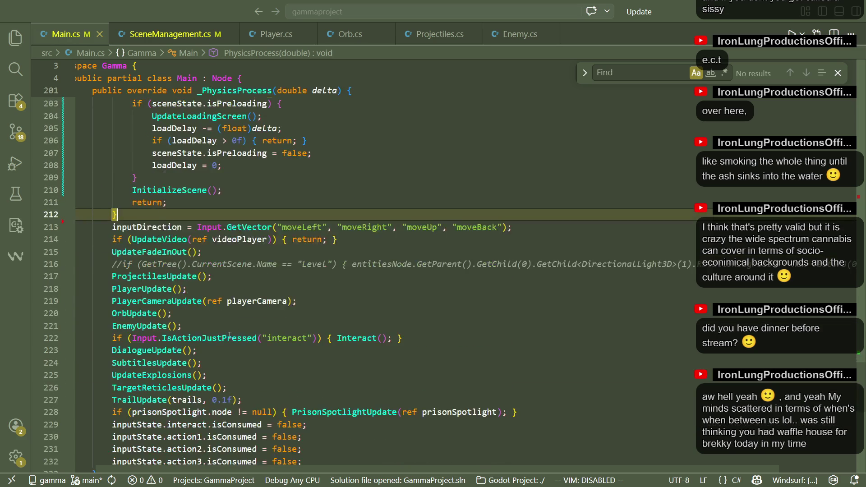
scroll(234, 371, up, 4)
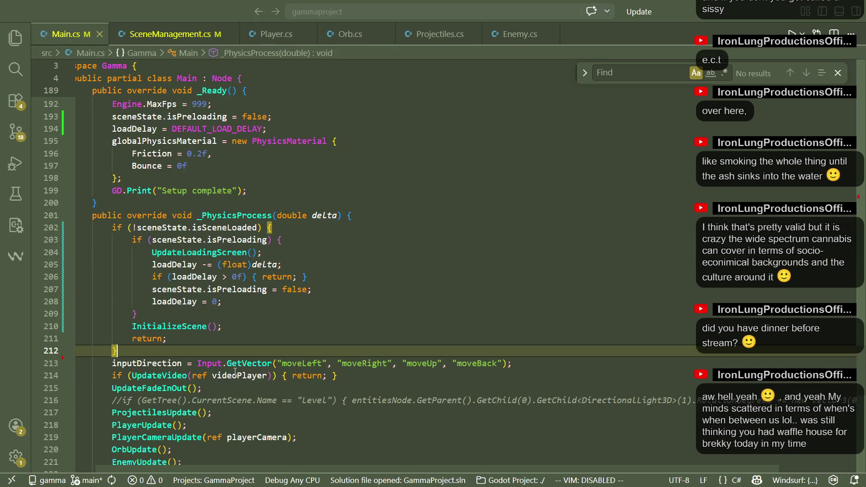
scroll(234, 371, down, 9)
scroll(235, 372, up, 2)
click(170, 34)
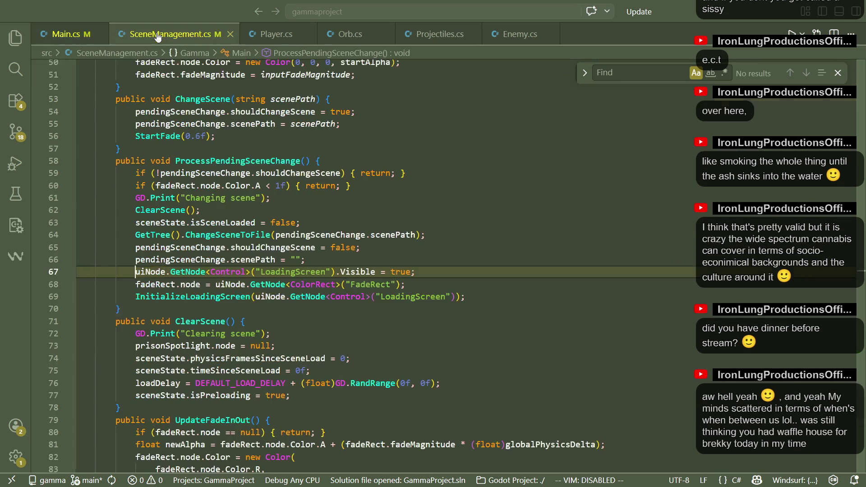
scroll(312, 316, up, 2)
key(ctrl+Tab)
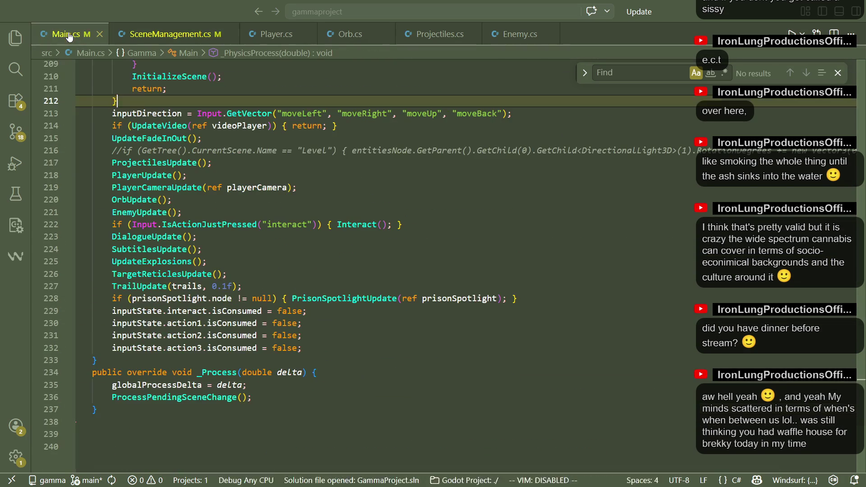
scroll(260, 319, up, 6)
scroll(260, 319, up, 5)
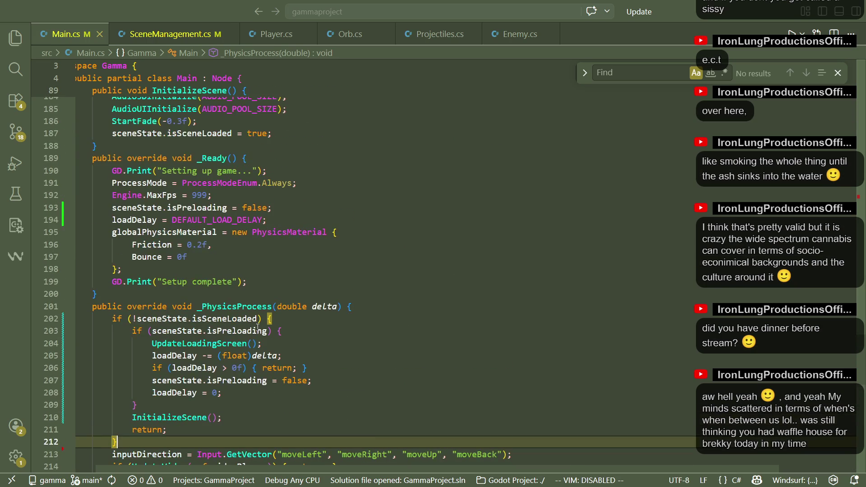
scroll(257, 327, right, 1)
scroll(257, 327, left, 2)
scroll(257, 327, right, 2)
scroll(257, 327, left, 1)
scroll(258, 328, up, 2)
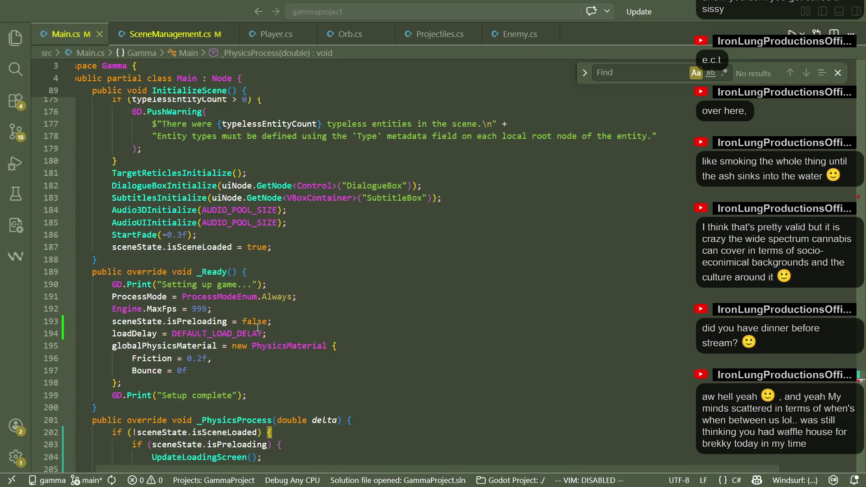
scroll(349, 395, up, 20)
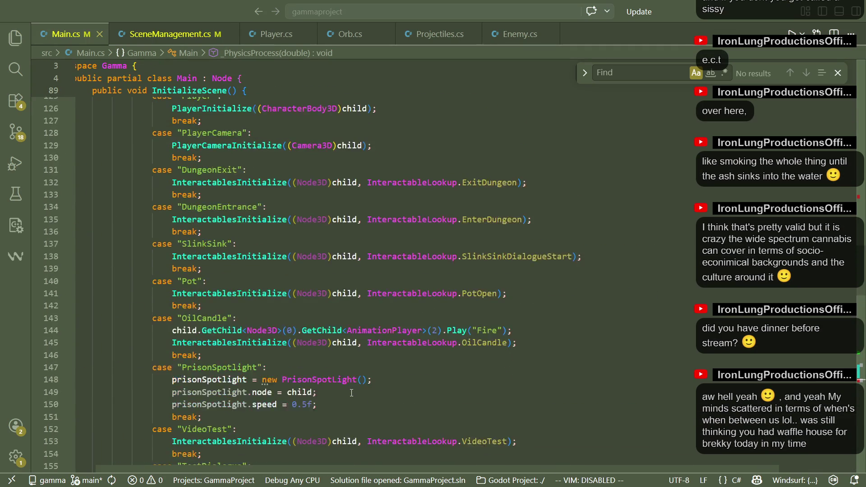
scroll(351, 393, up, 4)
Delete the InitializeLoadingScreen line from InitializeScene, save Main.cs, and switch to Godot
click(311, 265)
double_click(169, 155)
scroll(431, 276, up, 3)
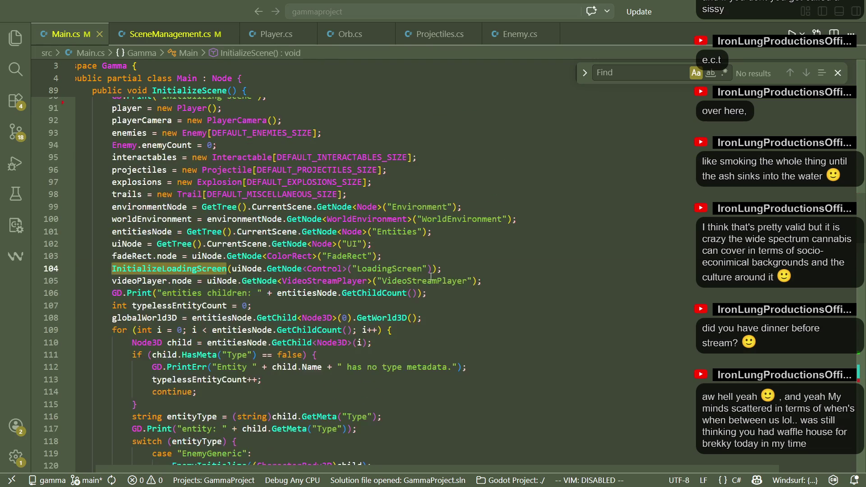
click(459, 330)
triple_click(458, 270)
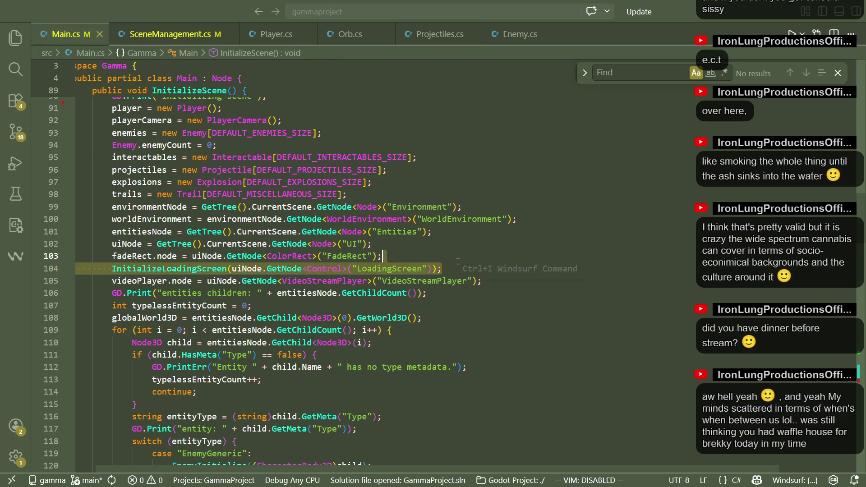
key(BackSpace)
click(484, 312)
key(ctrl+s)
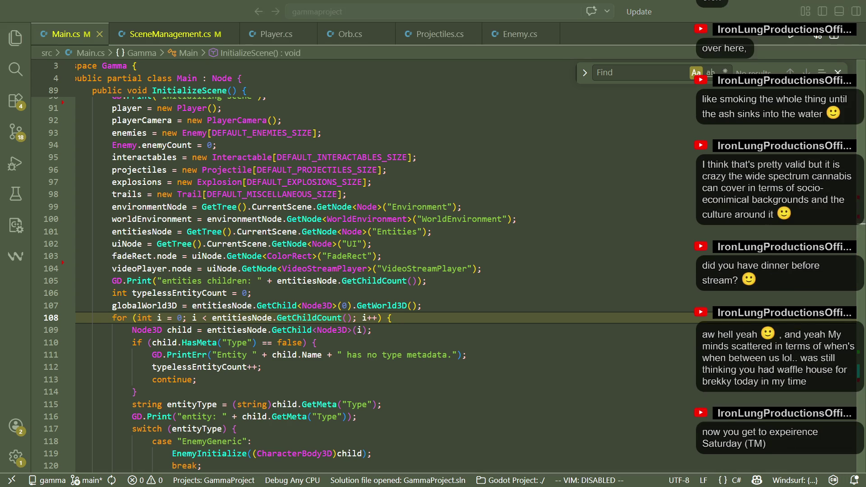
key(alt+Tab)
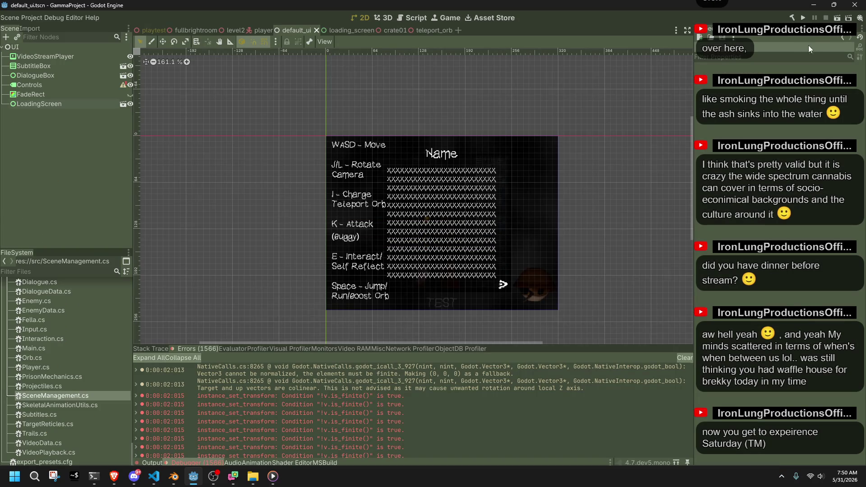
Test-run the game in Godot, stop it, and open the Debugger's Errors list
click(803, 18)
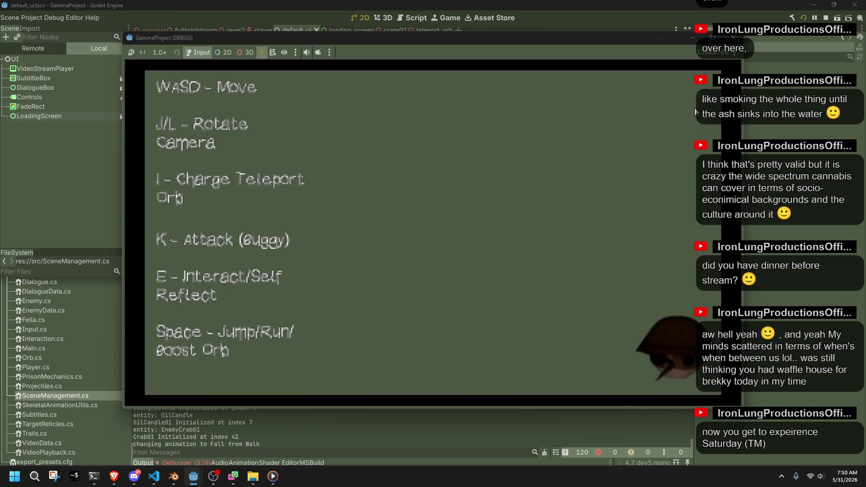
click(733, 38)
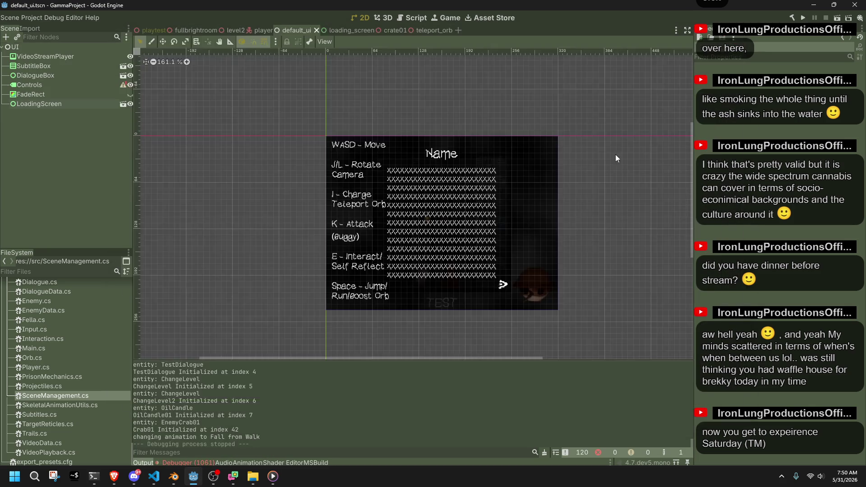
click(193, 461)
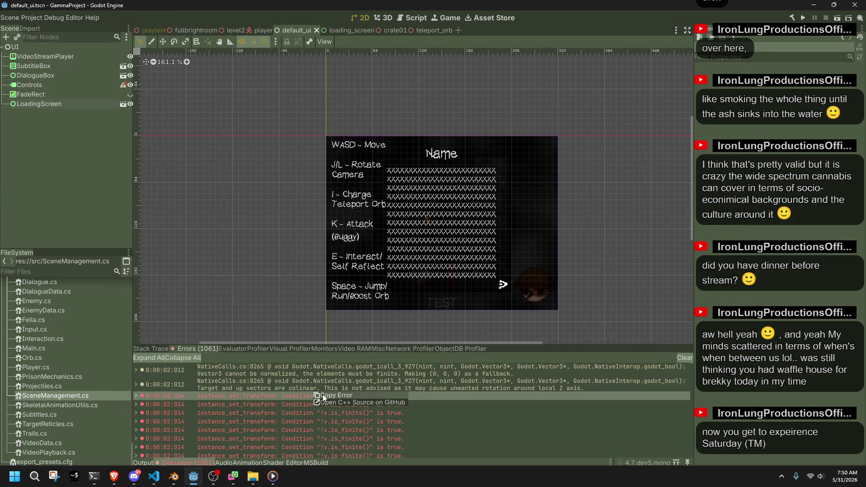
Back in VS Code, open SceneManagement.cs with the caret at the end of StartFade
key(alt+Tab)
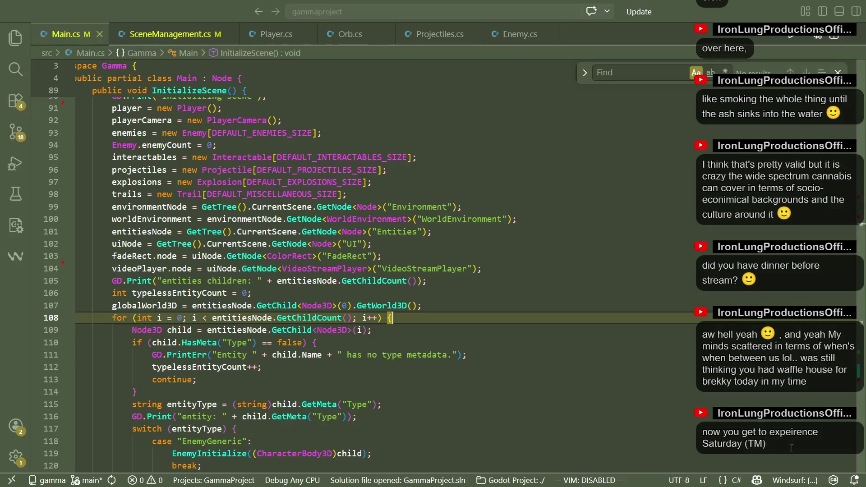
click(530, 327)
key(ctrl+a)
click(530, 327)
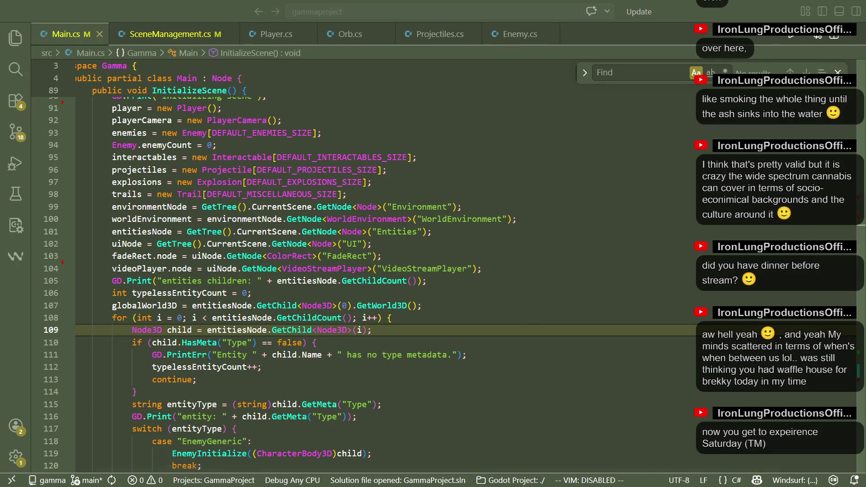
click(172, 34)
click(119, 223)
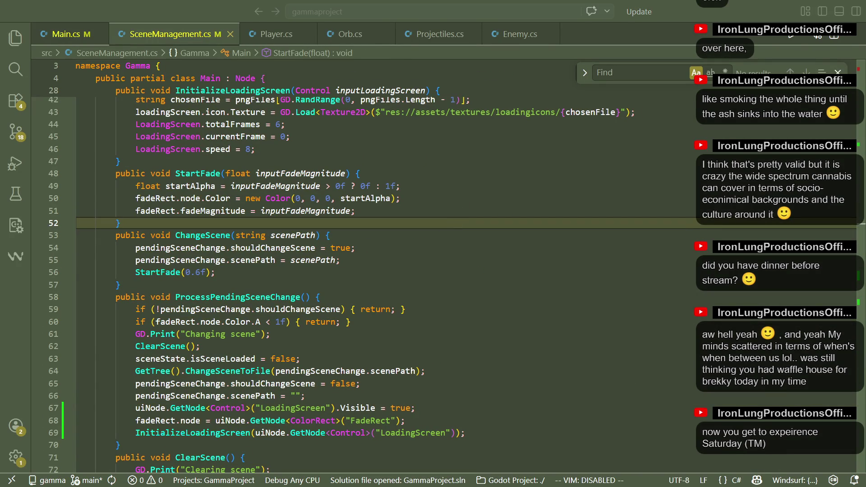
Inspect another instance_set_transform error in Godot, then return to the code editor
key(alt+Tab)
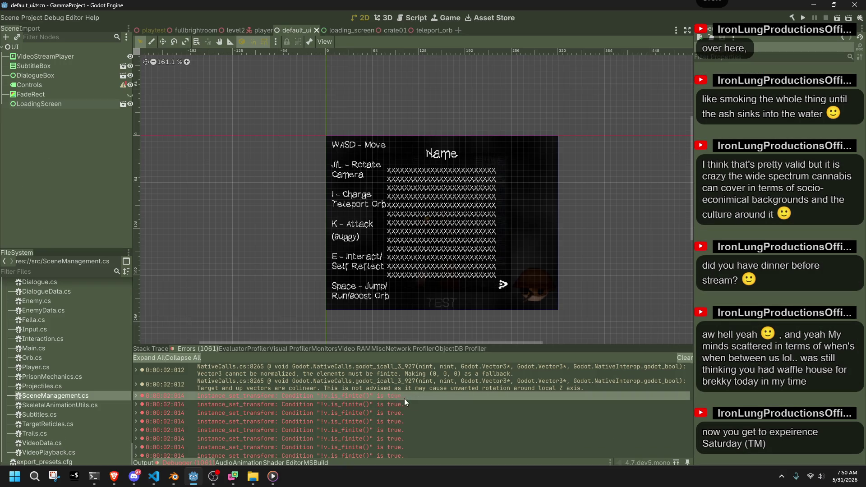
key(alt+Tab)
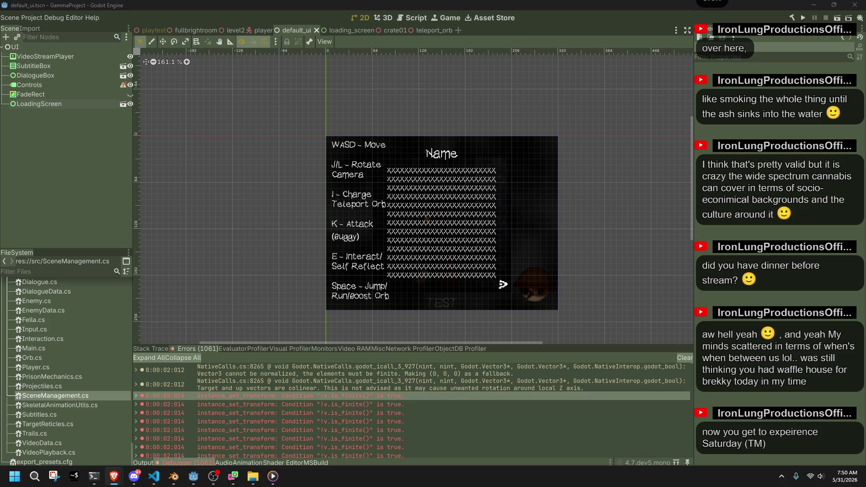
click(535, 404)
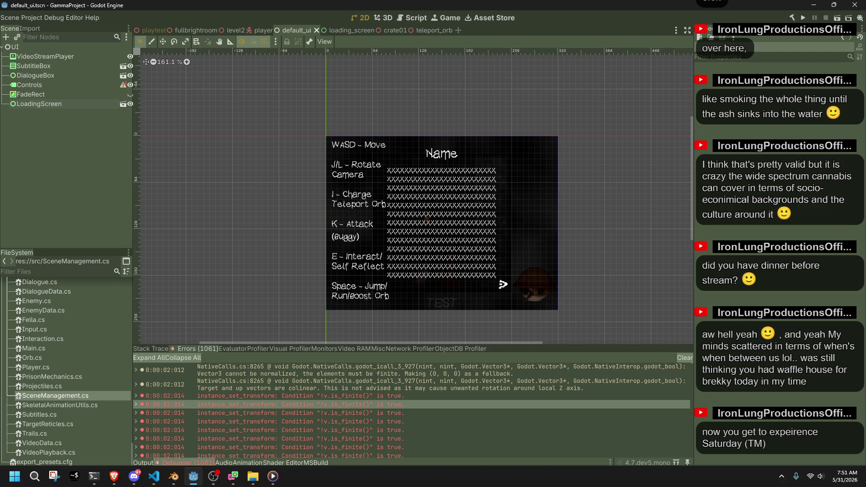
key(alt+Tab)
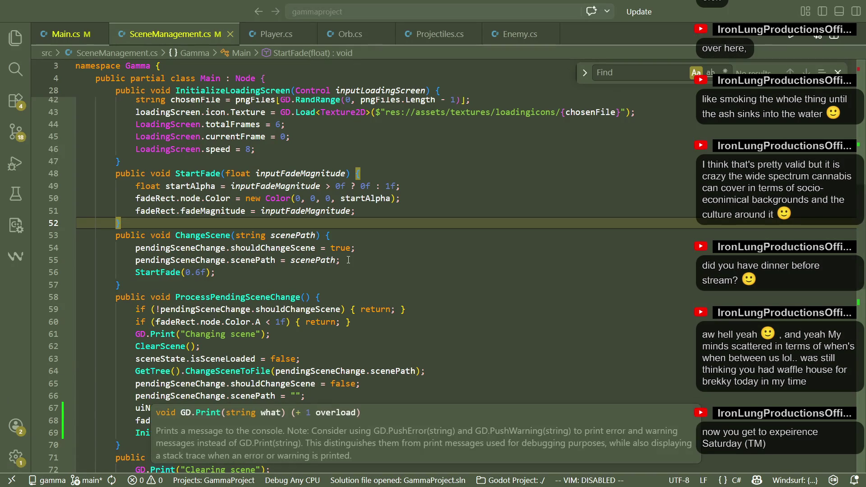
Delete the three loading-screen setup lines (67–69) from ProcessPendingSceneChange in SceneManagement.cs
click(342, 260)
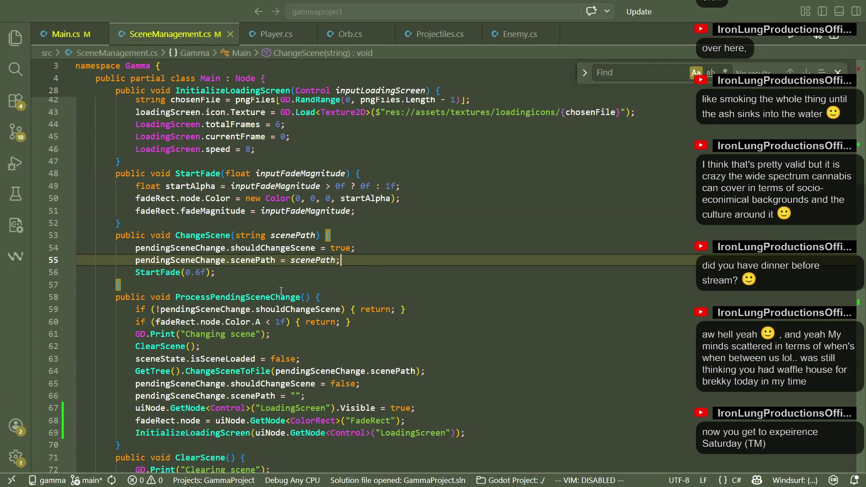
click(295, 288)
scroll(456, 349, down, 2)
drag(456, 365, 307, 327)
key(BackSpace)
click(394, 348)
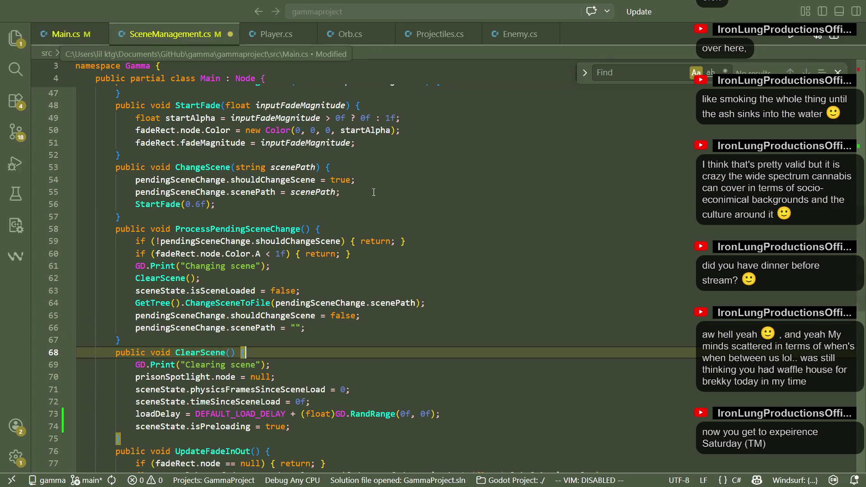
Switch to Main.cs and scroll down to the _PhysicsProcess preloading code
click(65, 33)
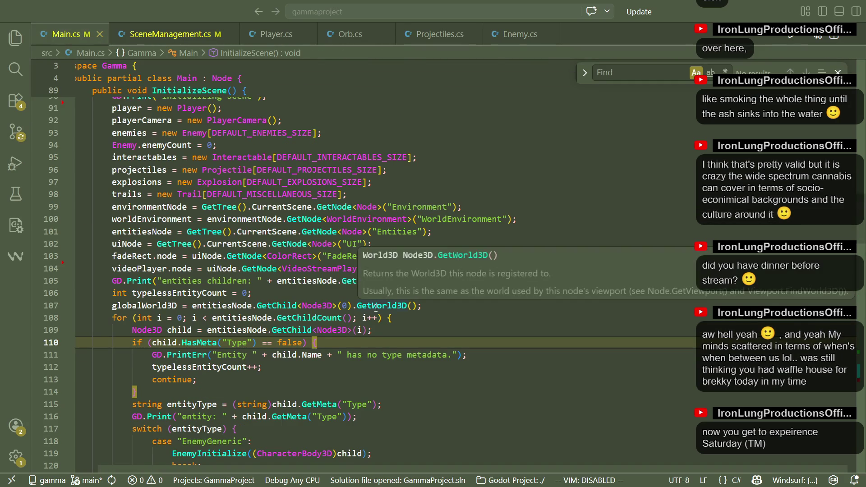
scroll(376, 308, down, 3)
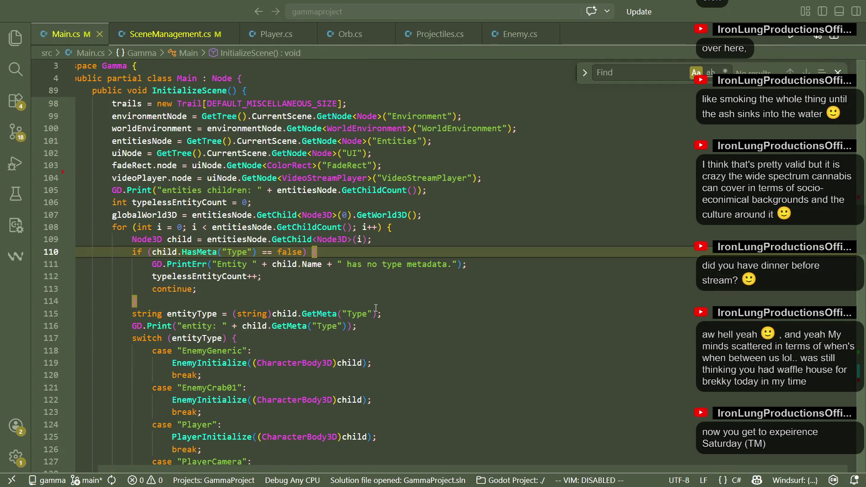
scroll(376, 308, down, 20)
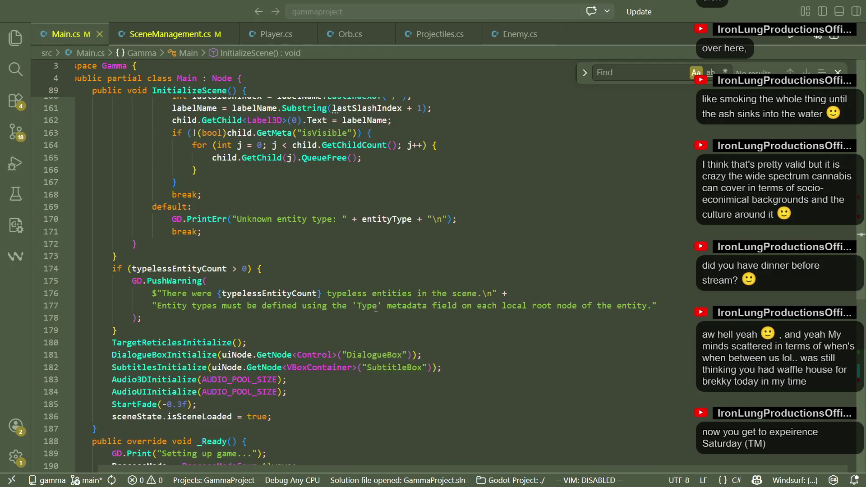
scroll(376, 308, down, 4)
scroll(376, 307, down, 4)
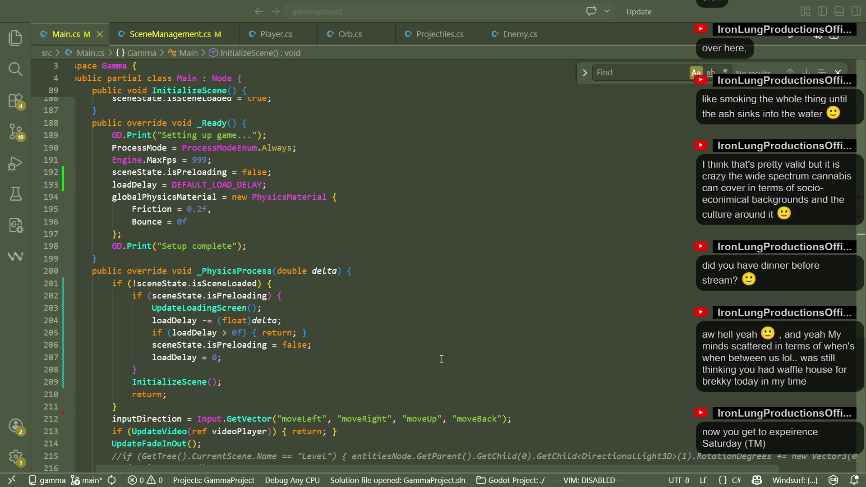
Add an indented if (loadingScreen.node == null) block with the suggested UI node lookups, and save Main.cs
click(368, 308)
key(ctrl+shift+Return)
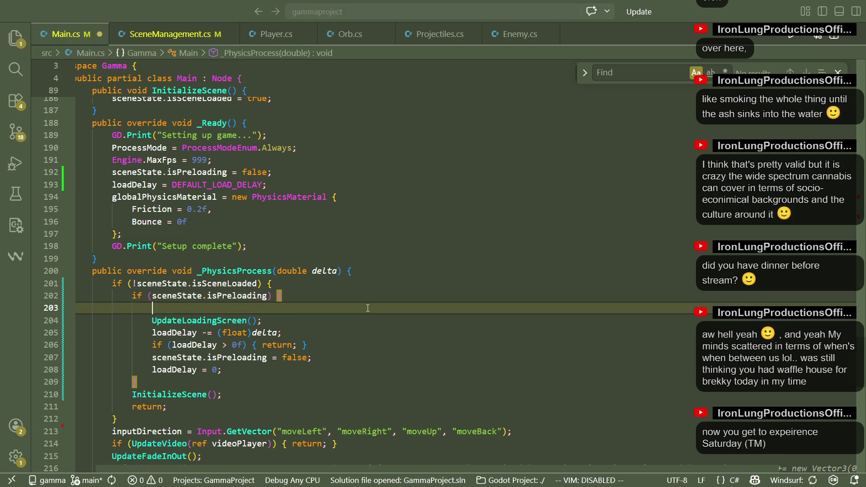
text(if ()
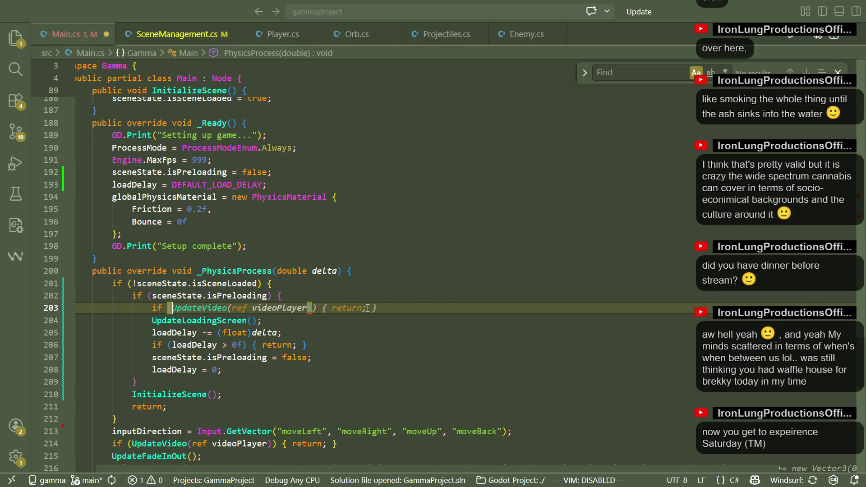
text(loadingScreen)
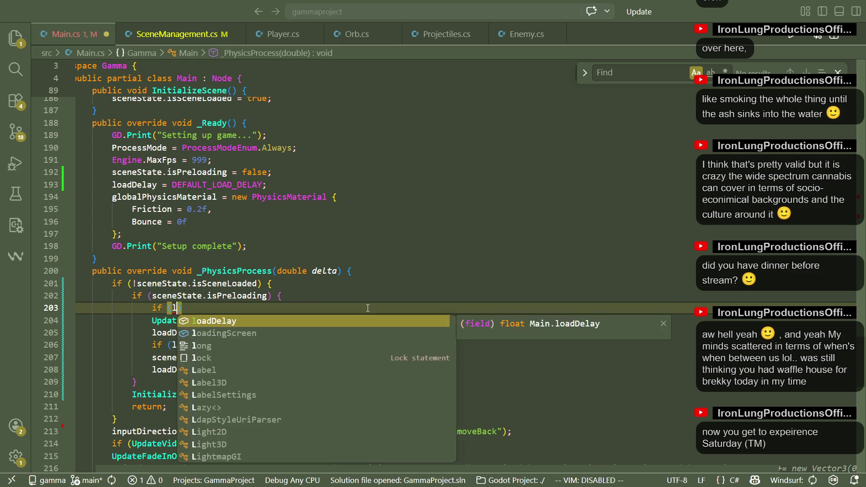
text(.node =)
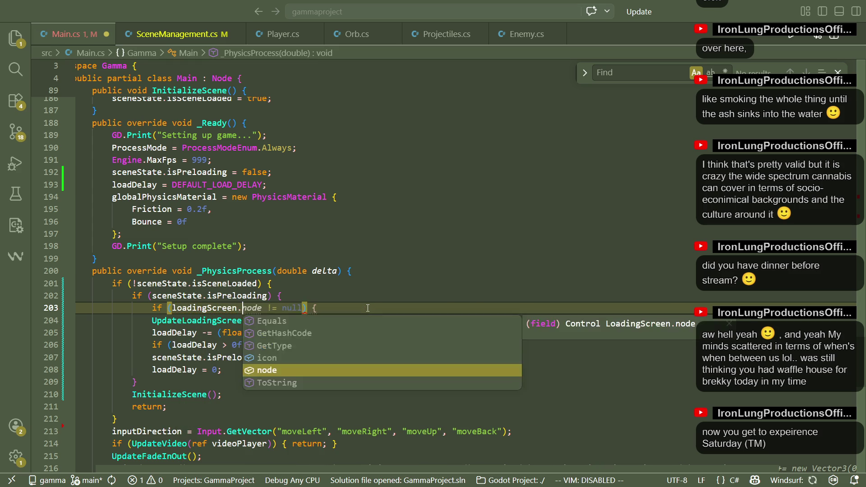
text(= nu)
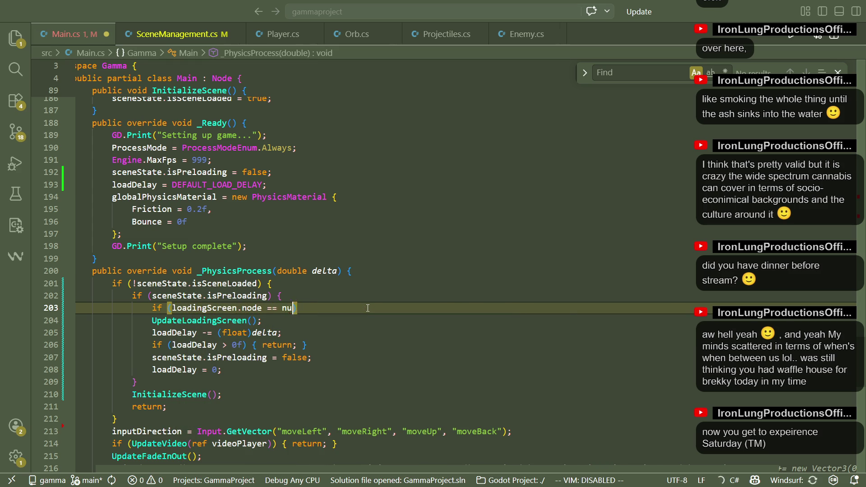
text(ll) {)
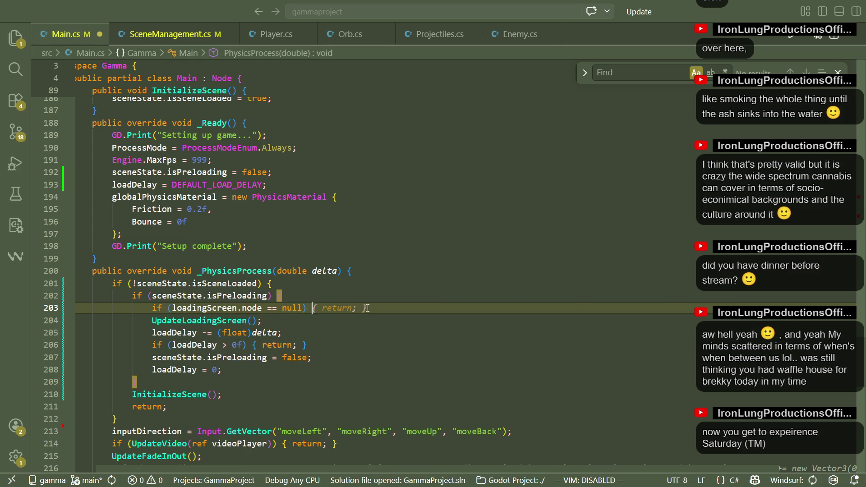
key(Return)
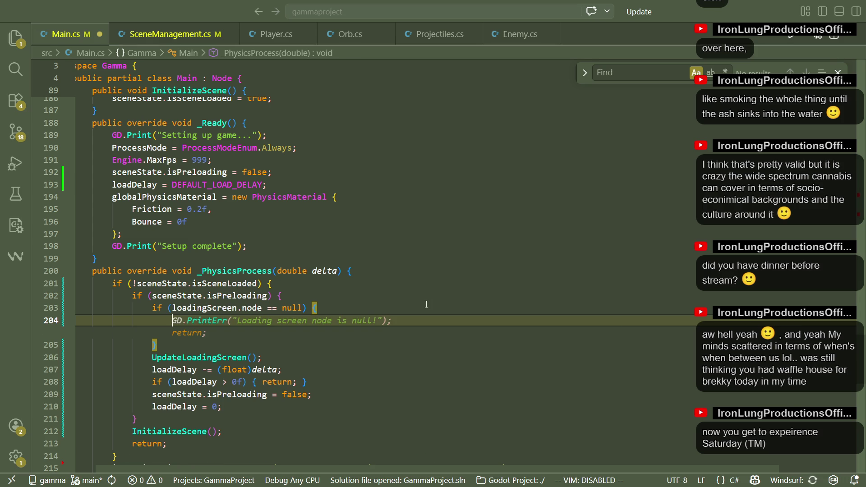
key(Escape)
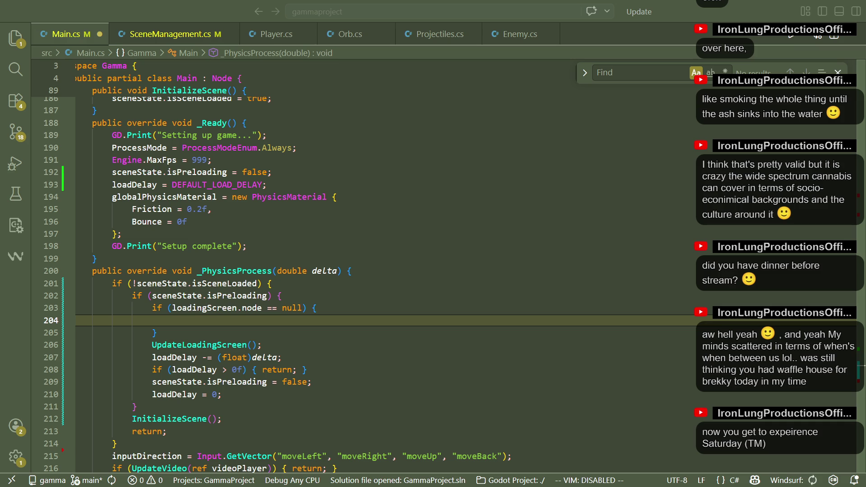
key(Tab)
mouse_move(455, 345)
mouse_down()
mouse_move(180, 344)
mouse_move(78, 333)
mouse_up()
key(Tab)
key(Tab)
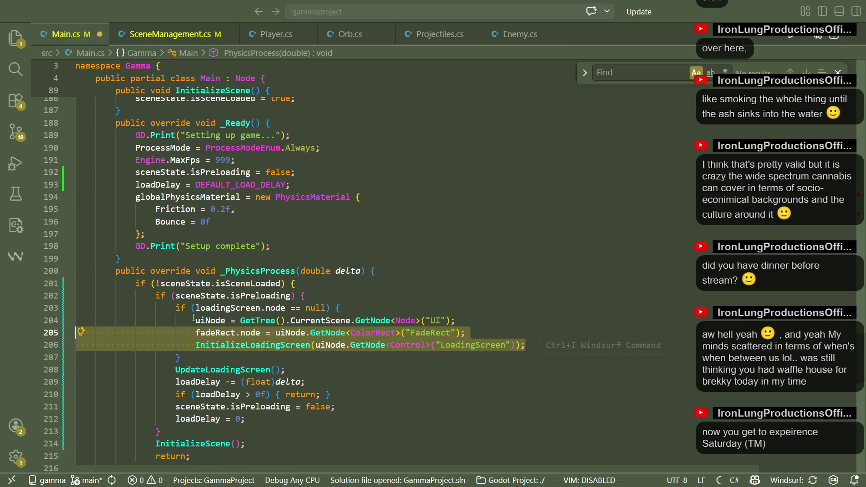
click(193, 318)
key(ctrl+s)
Check the end of the preloading block, then test-run the game in Godot with F5
click(379, 366)
scroll(379, 364, down, 2)
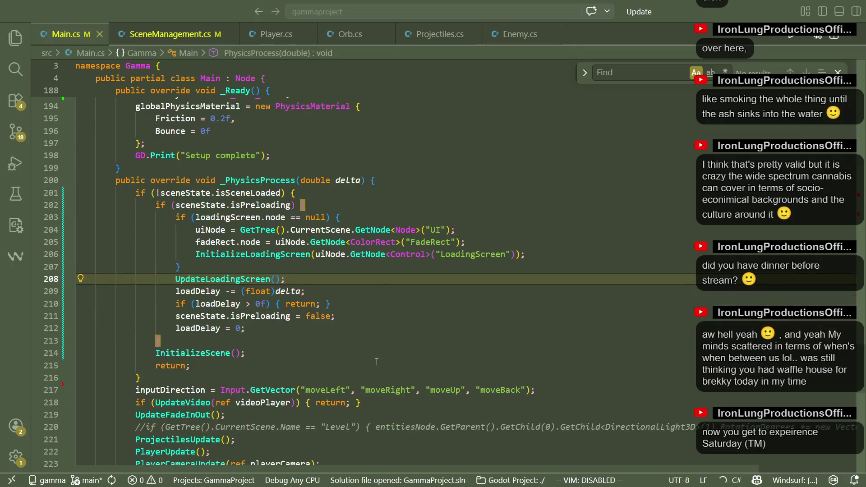
click(377, 340)
click(324, 267)
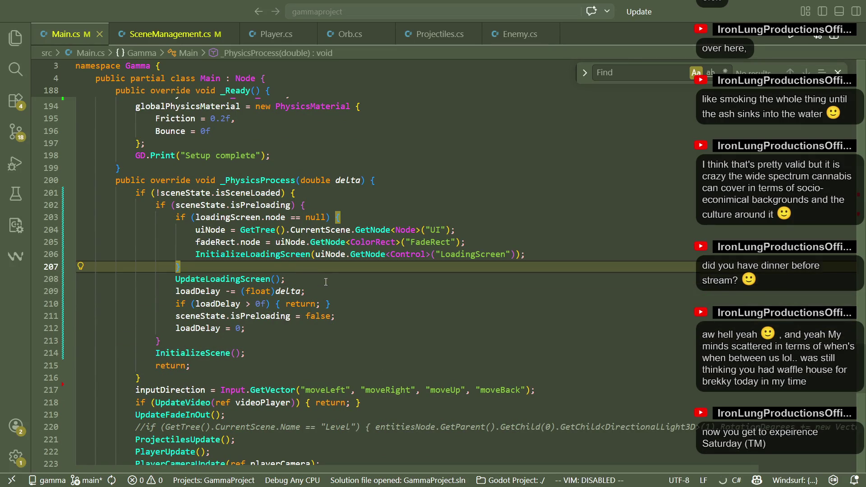
key(Down)
key(Down)
key(Down)
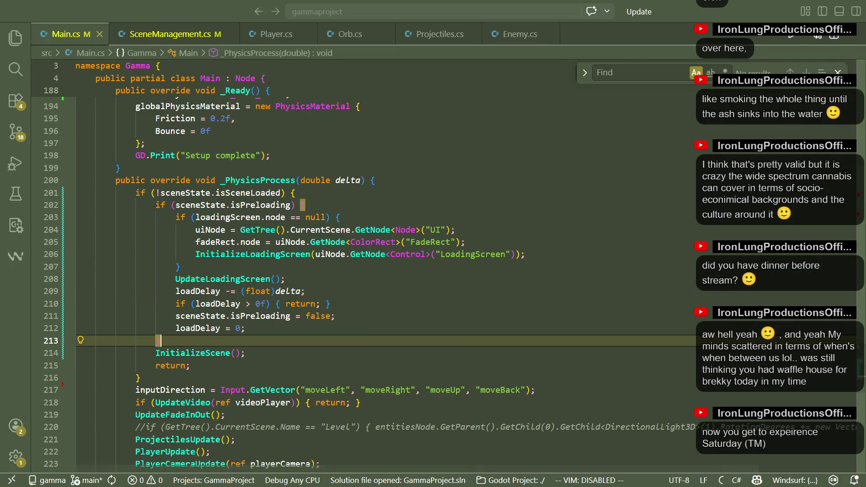
key(alt+Tab)
key(F5)
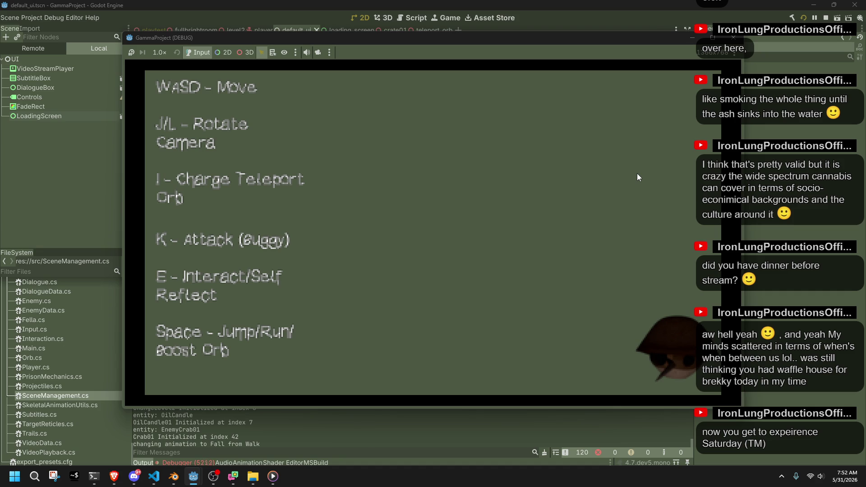
Stop the Godot run and return to Main.cs, caret on the InitializeScene() line
mouse_move(841, 482)
click(732, 38)
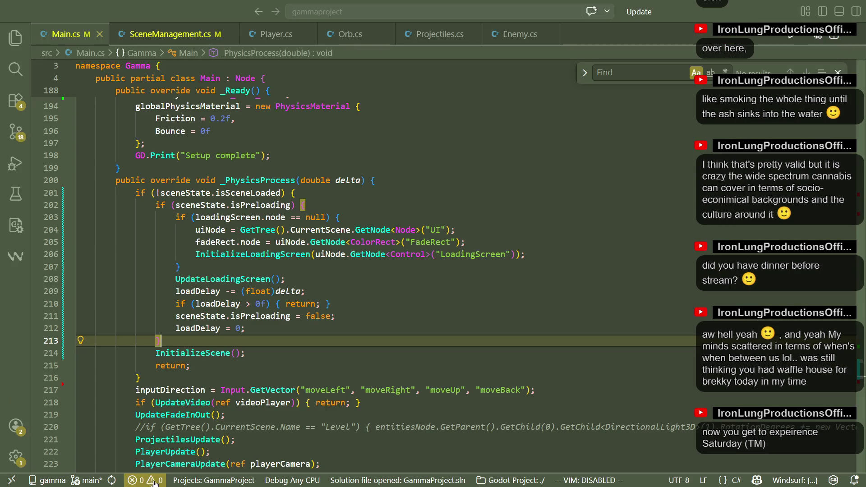
click(154, 476)
click(307, 351)
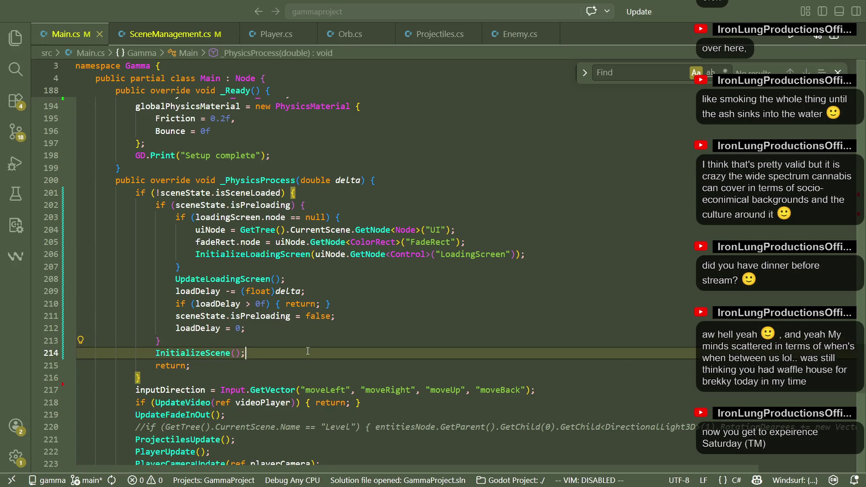
Change isPreloading from false to true on line 192 of _Ready and save Main.cs
double_click(206, 357)
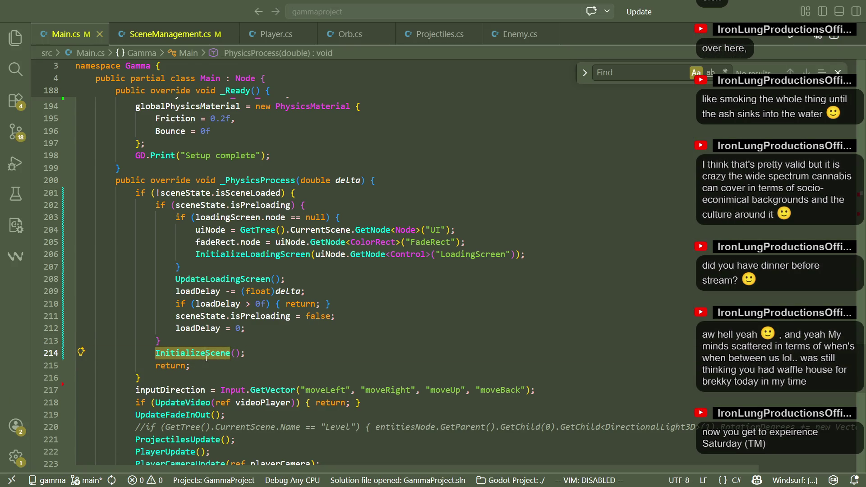
key(Escape)
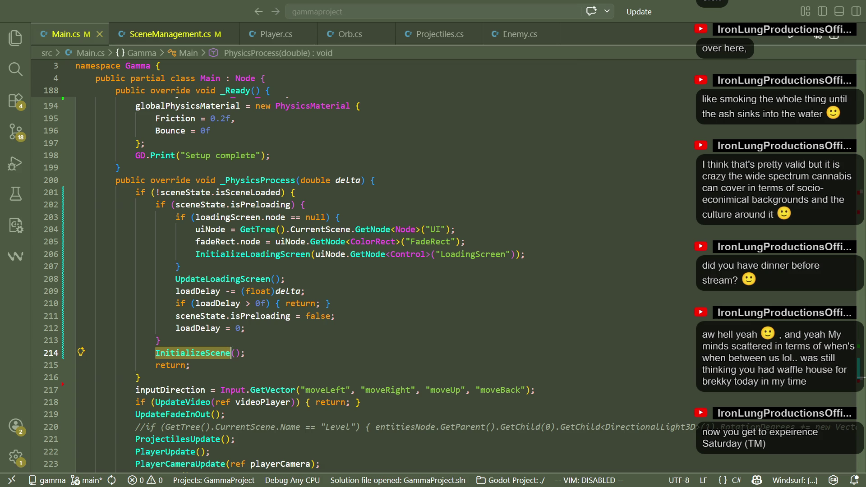
scroll(456, 327, up, 5)
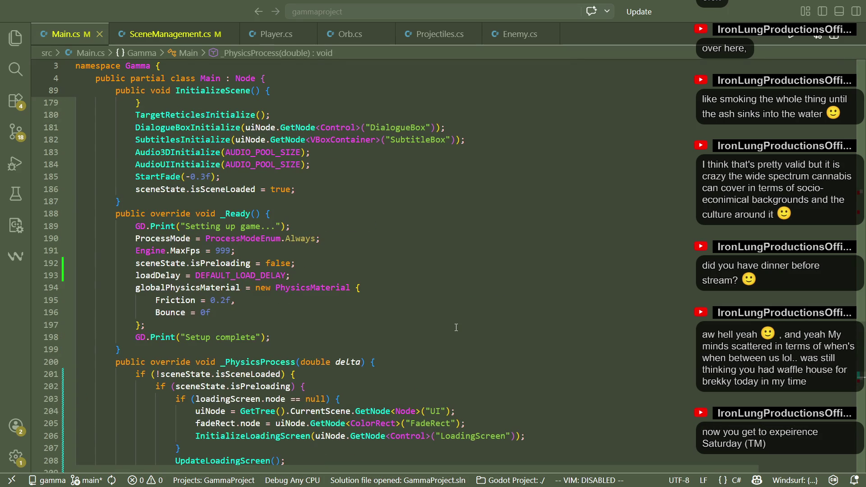
double_click(283, 267)
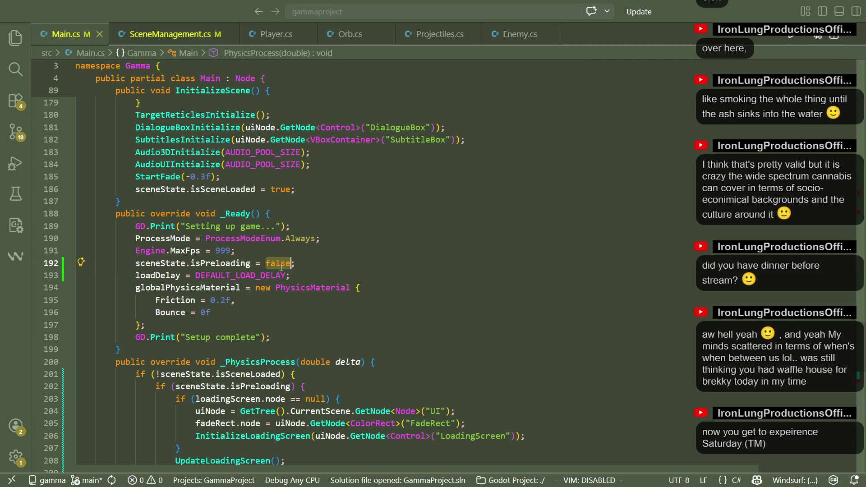
text(true)
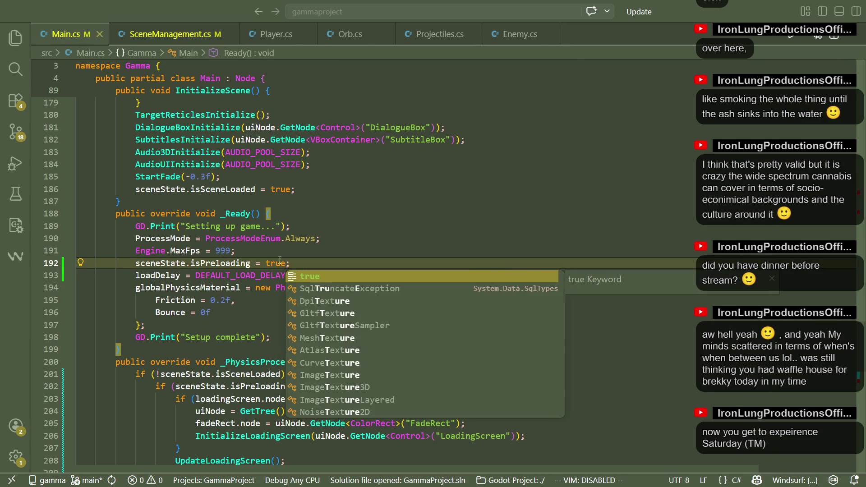
key(Escape)
key(Up)
key(ctrl+s)
key(alt+Tab)
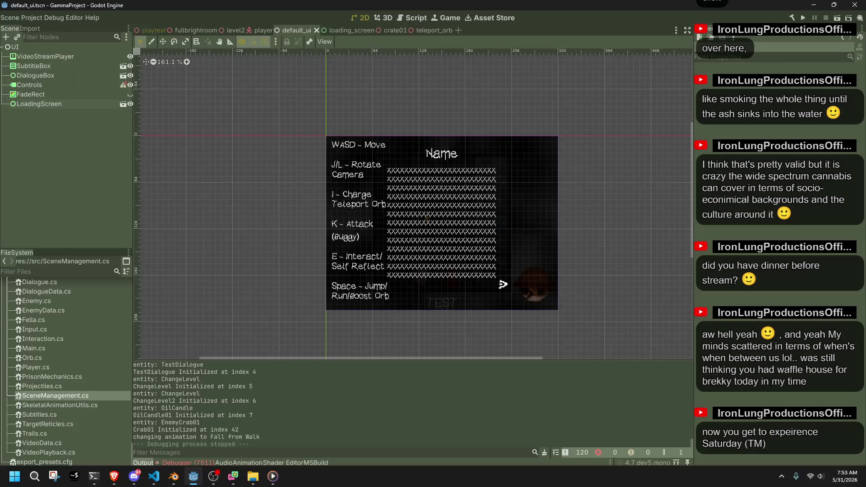
Rerun the game in Godot, stop it, and view the Debugger's Errors tab
click(804, 18)
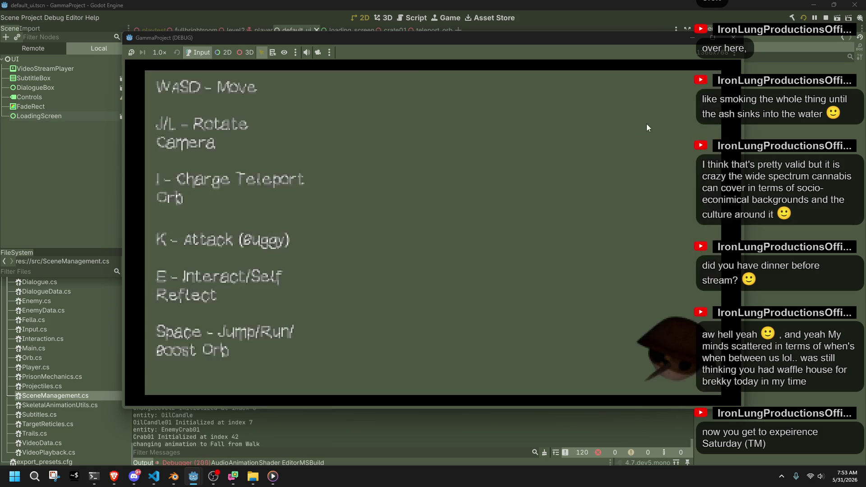
click(733, 37)
click(733, 39)
click(176, 462)
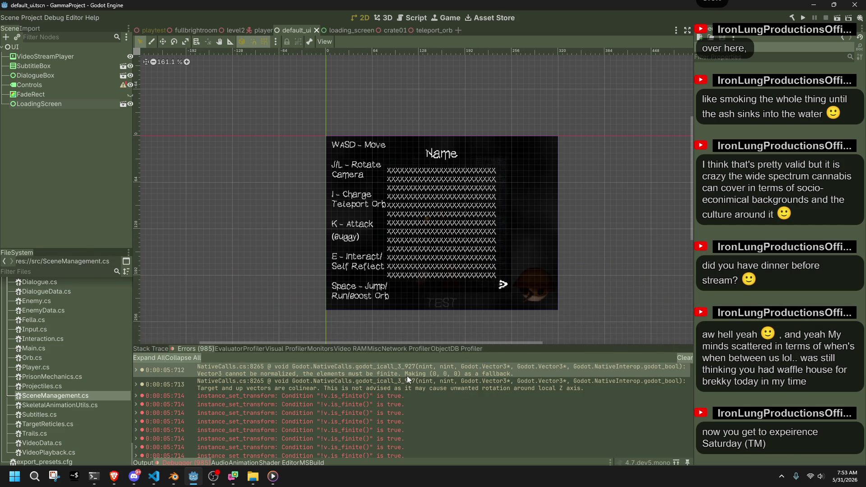
Glance at the code in VS Code, scrolling down, then come back to Godot
mouse_move(407, 375)
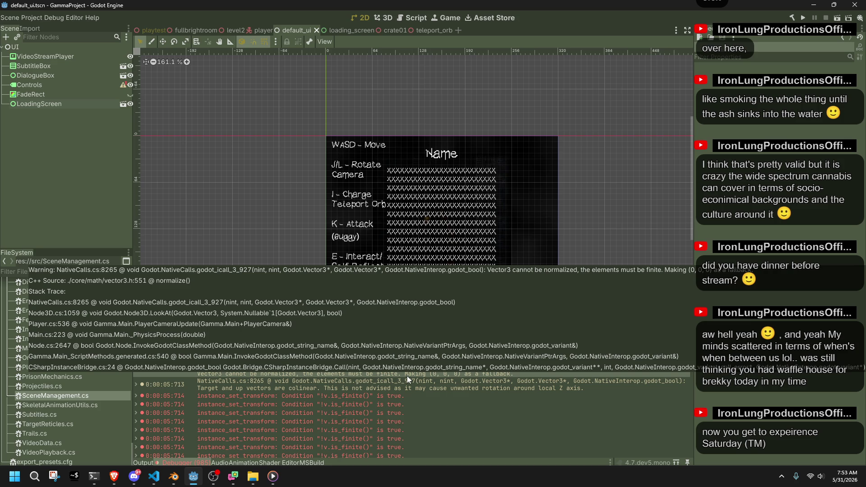
key(alt+Tab)
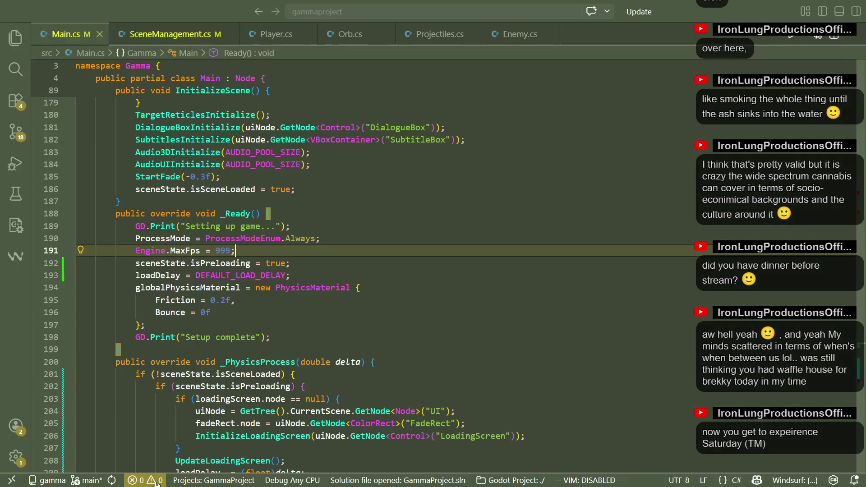
scroll(310, 375, down, 5)
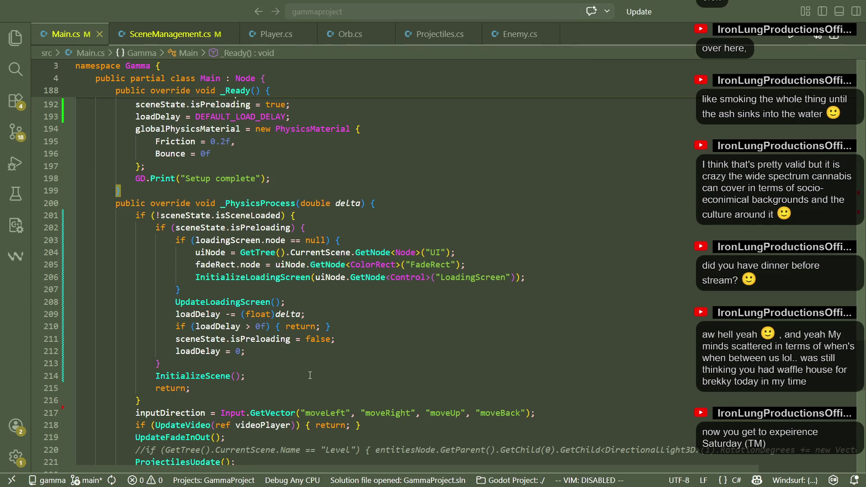
scroll(309, 375, down, 1)
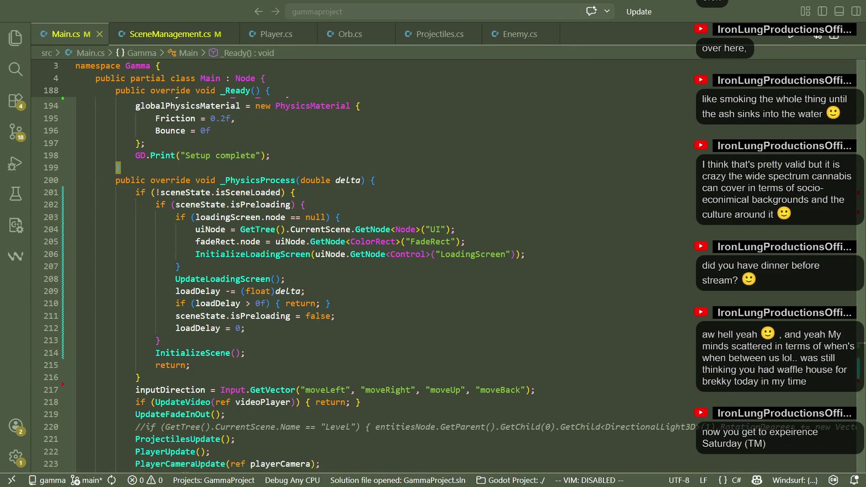
key(alt+Tab)
Expand both instance_set_transform errors and the Vector3 normalize warning's stack trace
mouse_move(440, 391)
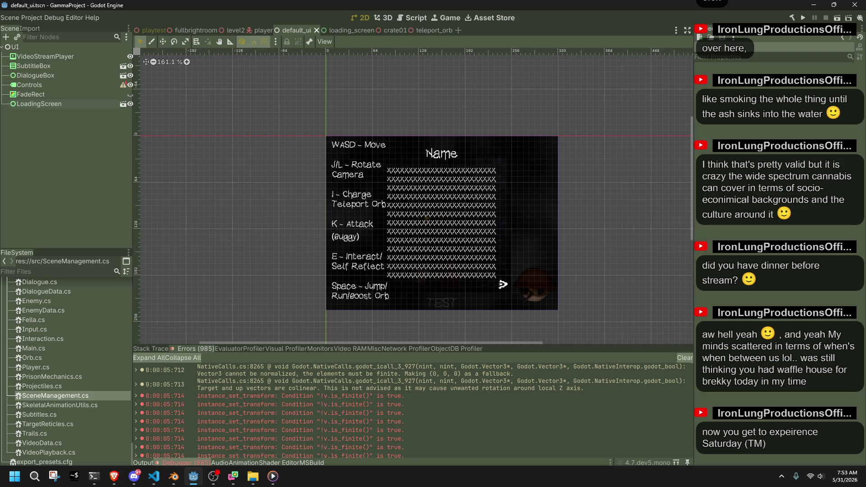
click(136, 396)
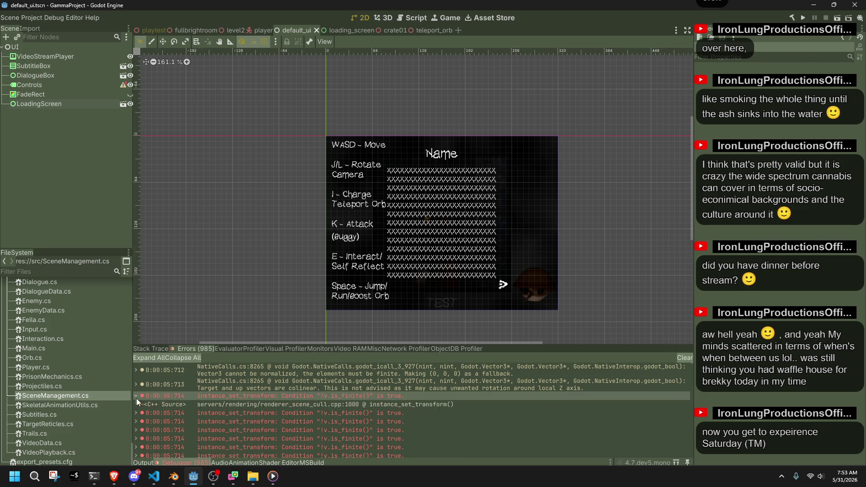
click(137, 411)
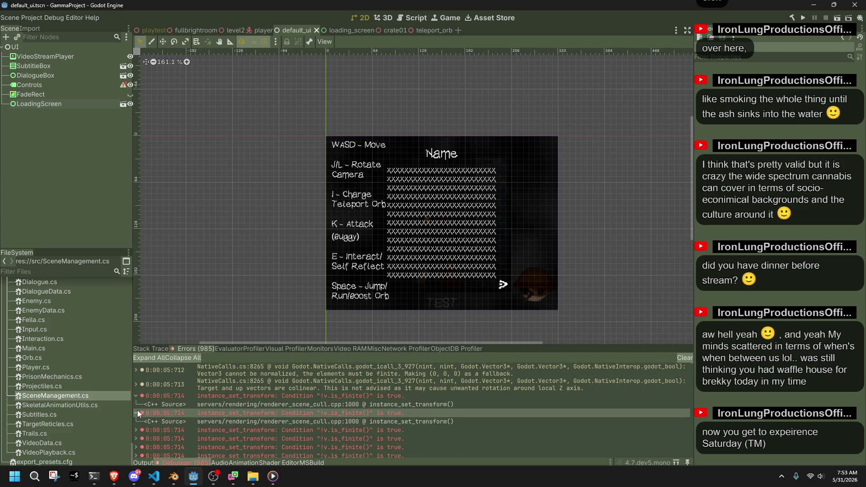
click(135, 370)
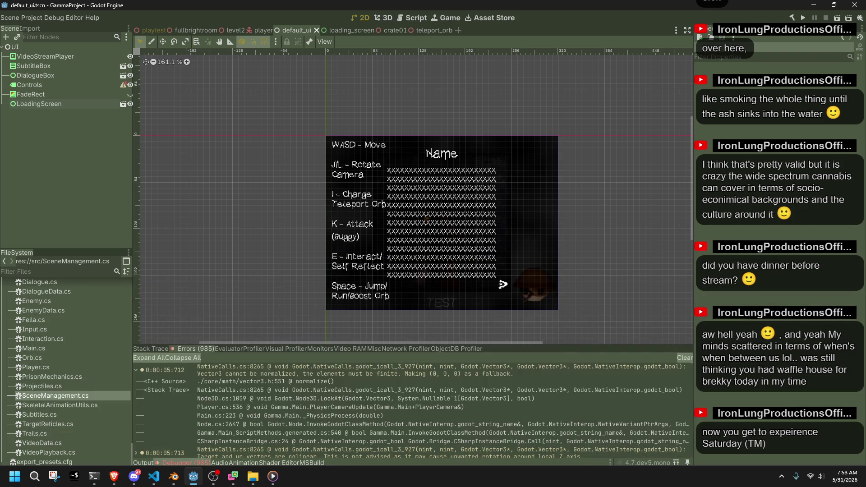
key(alt+Tab)
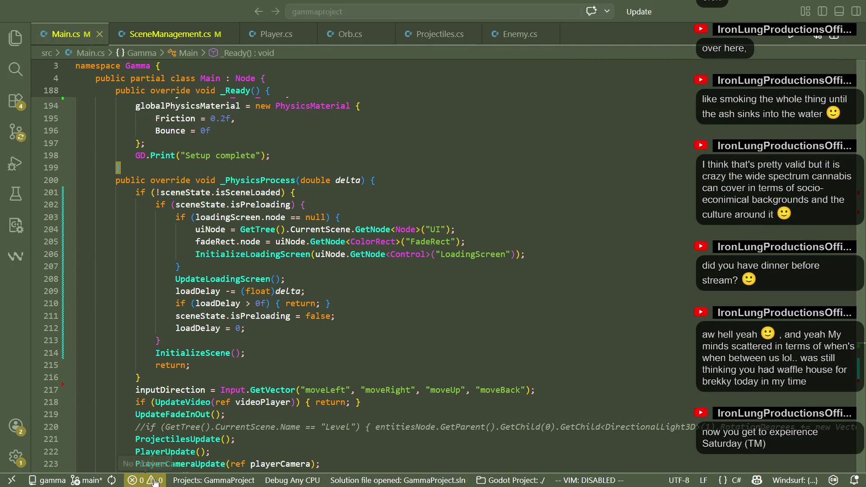
key(alt+Tab)
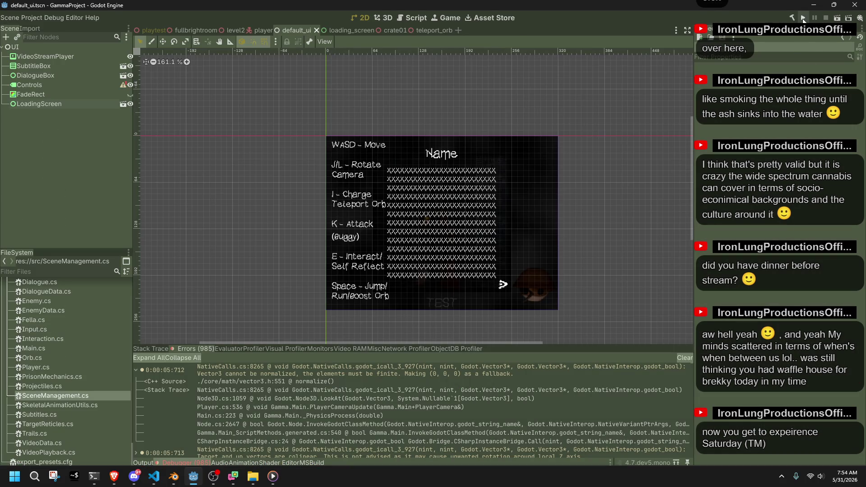
Open the fullbrightroom scene and run it
click(145, 32)
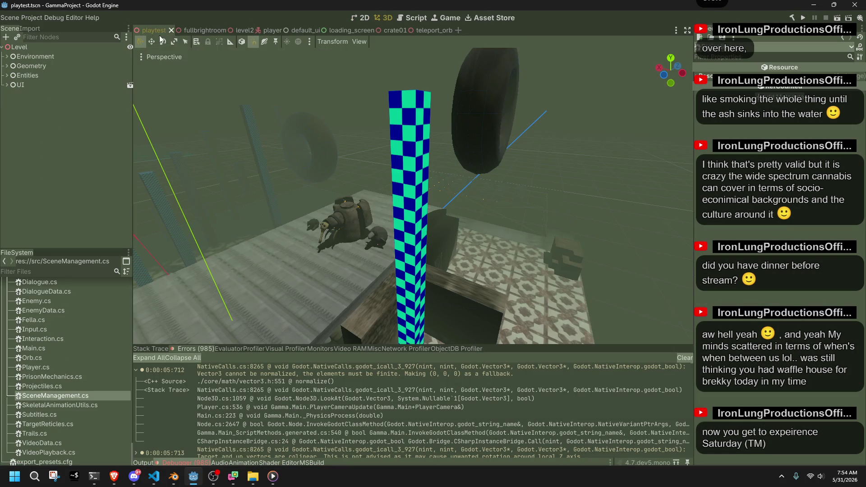
click(190, 31)
click(836, 19)
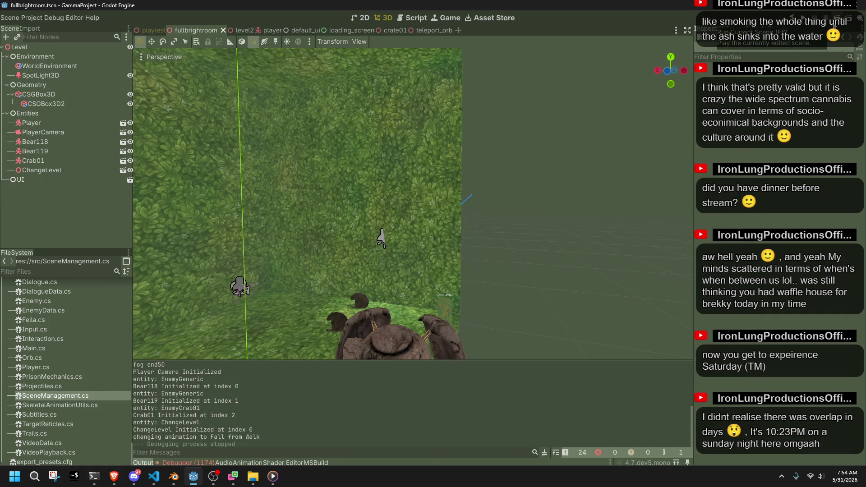
Hide the DialogueBox panel in default_ui, then rerun fullbrightroom with F6 and stop it
click(334, 29)
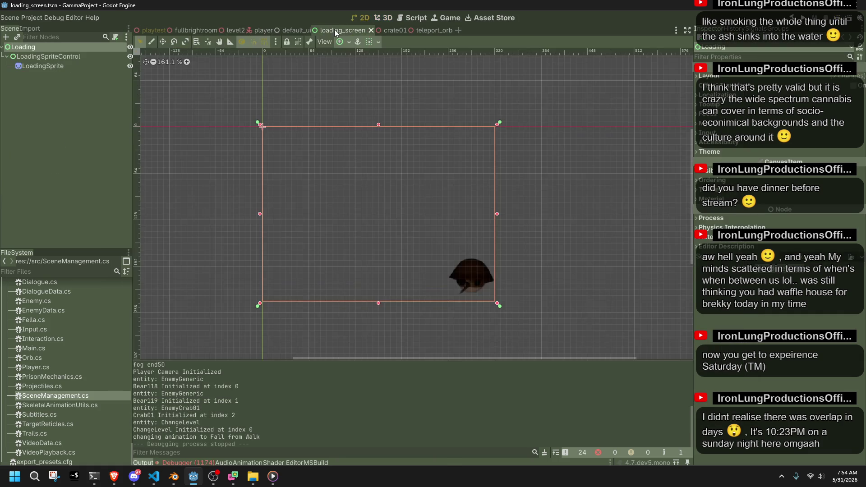
click(293, 32)
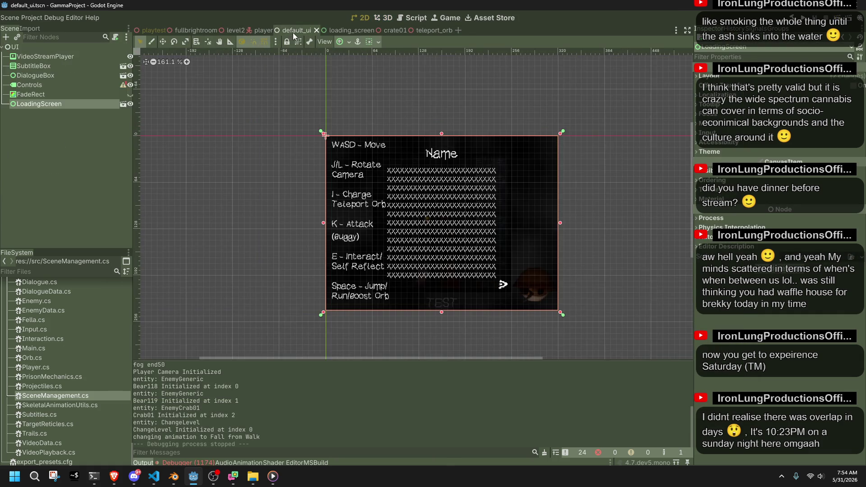
click(130, 76)
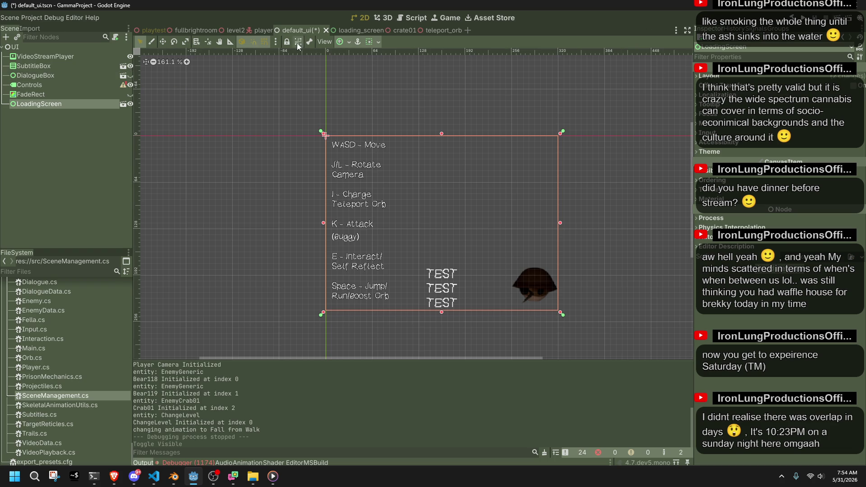
click(215, 31)
key(F6)
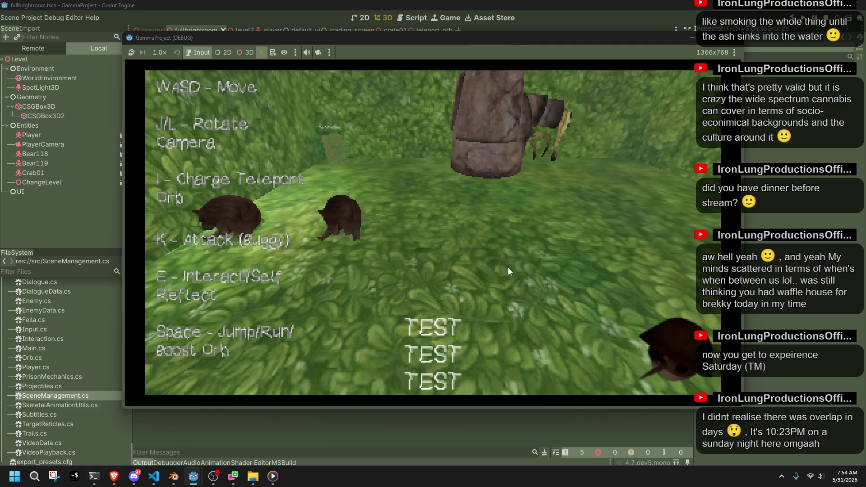
click(734, 37)
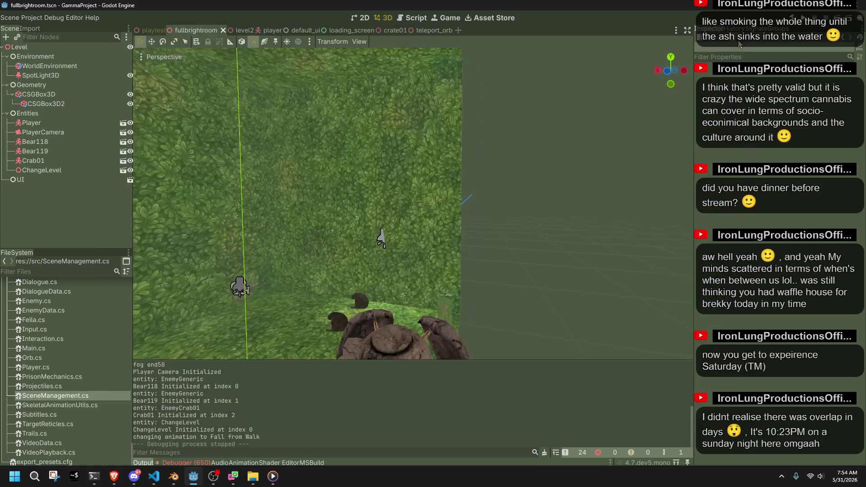
In fullbrightroom, move PlayerCamera 6 units along negative Z and shift the Player toward it
key(d)
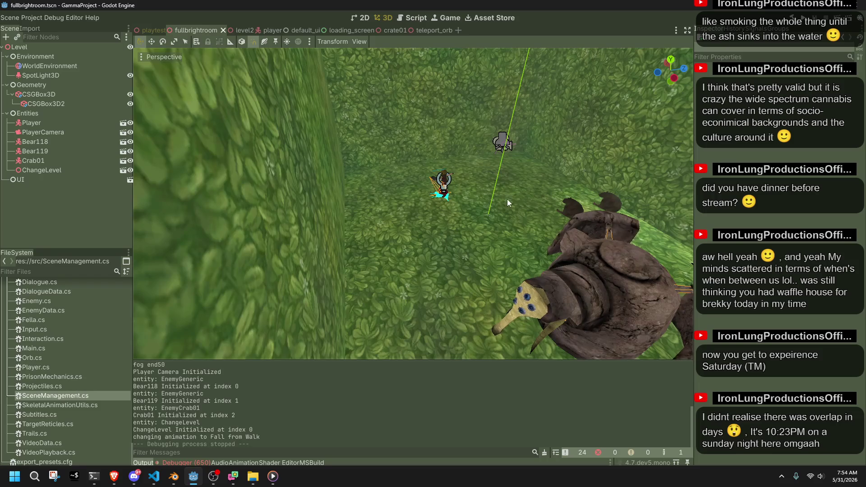
key(w)
key(s)
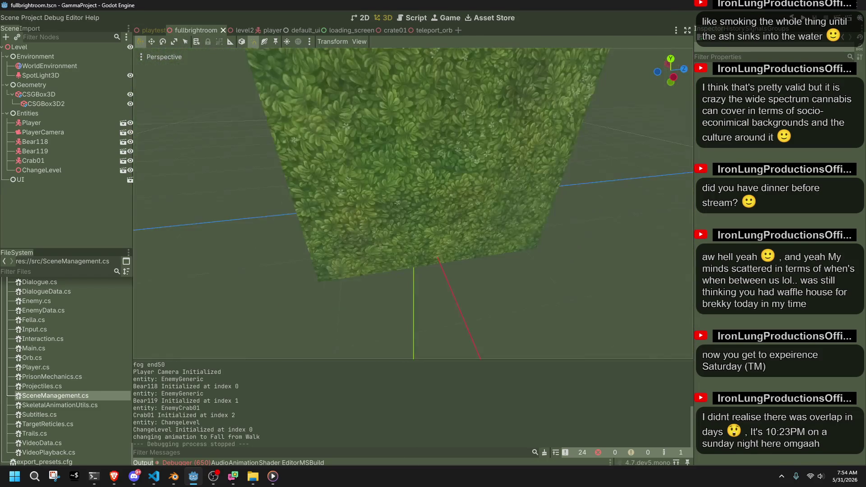
key(s)
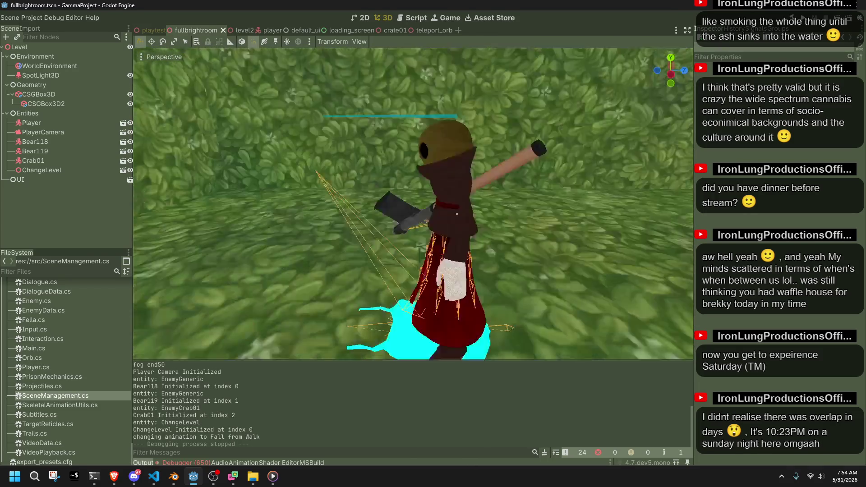
click(520, 153)
drag(559, 158, 391, 153)
click(413, 202)
drag(454, 215, 369, 225)
click(336, 153)
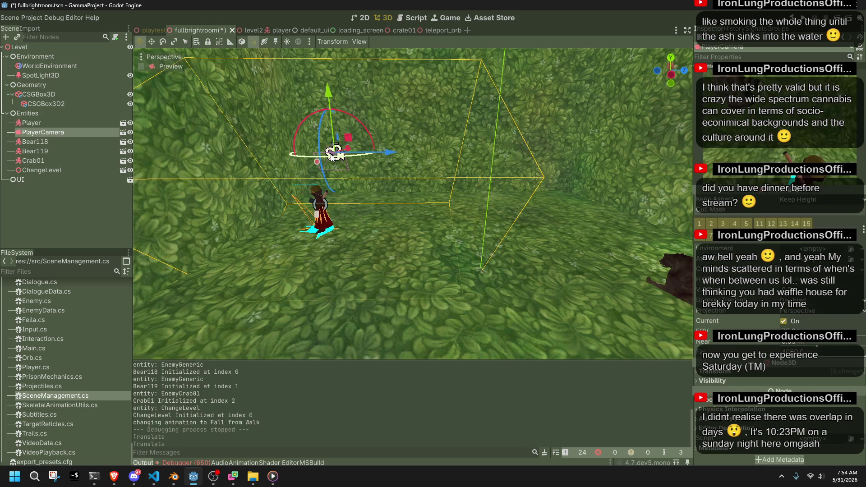
click(323, 234)
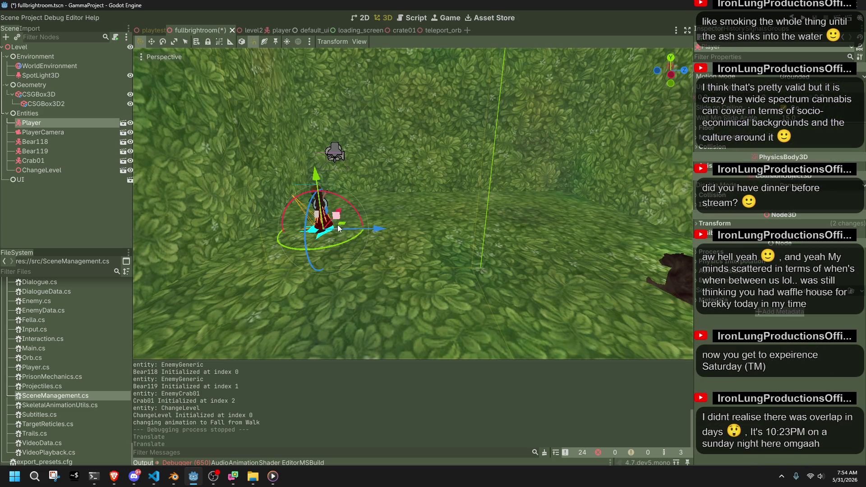
mouse_move(348, 228)
mouse_down()
mouse_move(335, 320)
mouse_move(304, 318)
mouse_up()
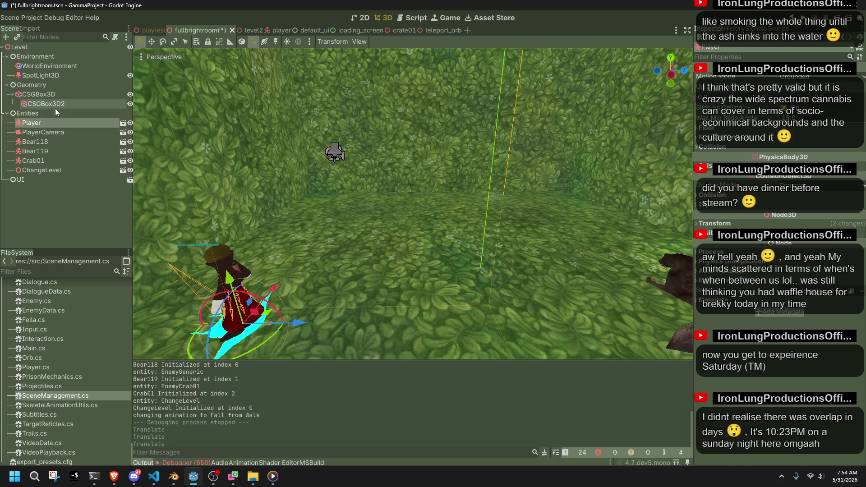
click(334, 153)
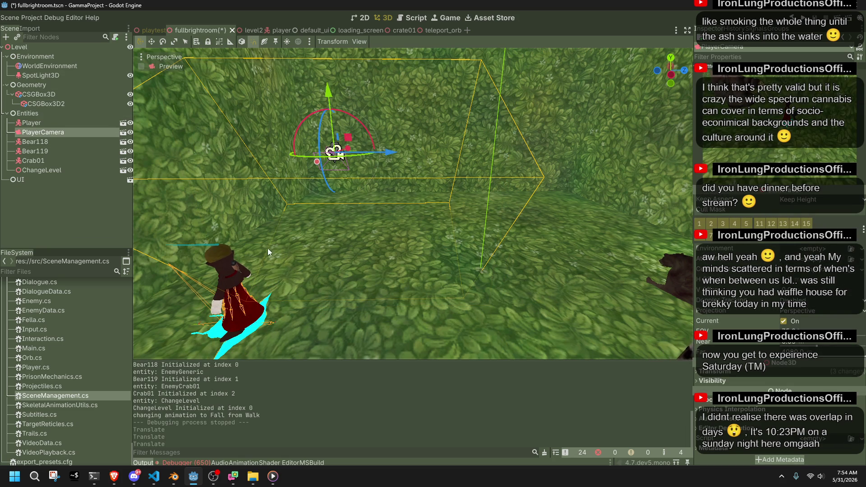
In the playtest scene, raise the PlayerCamera, turn it 90 degrees, and shift it left
click(140, 31)
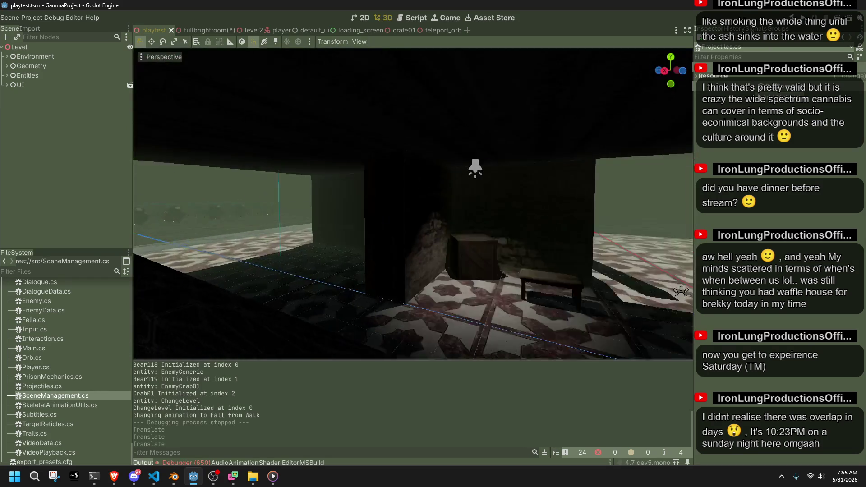
click(524, 218)
key(f)
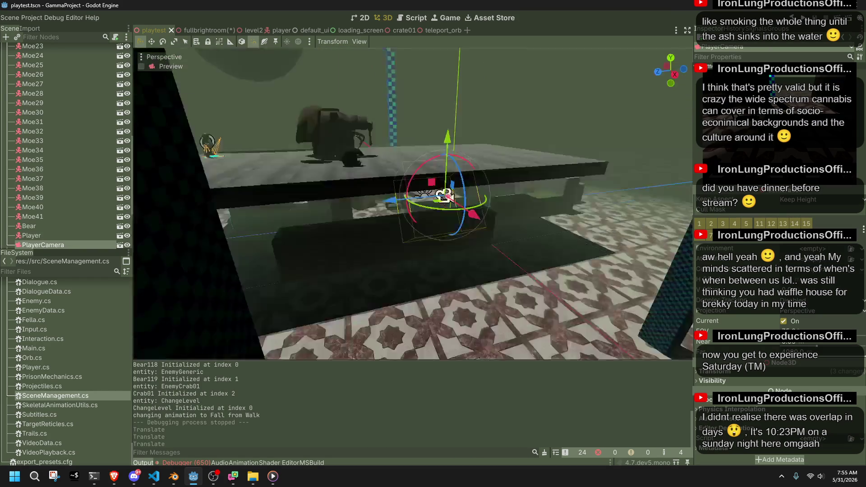
mouse_move(462, 180)
mouse_down()
mouse_move(440, 118)
mouse_move(446, 124)
mouse_up()
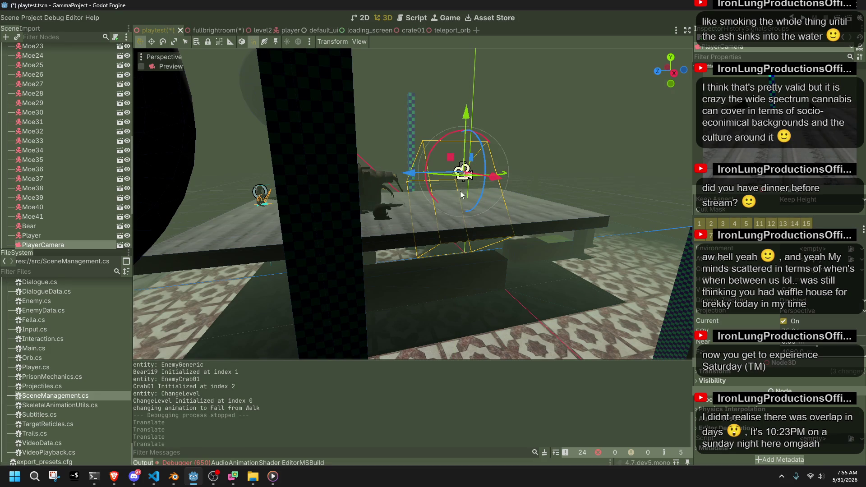
drag(450, 178, 493, 181)
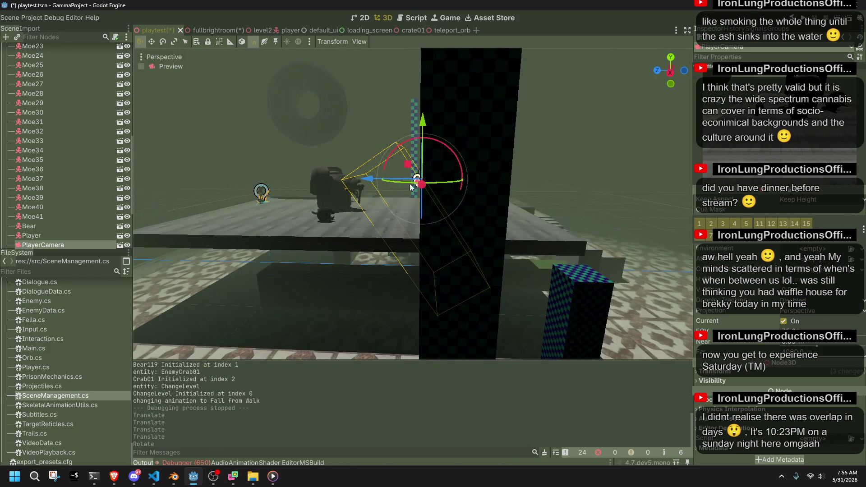
mouse_move(370, 182)
mouse_down()
mouse_move(253, 165)
mouse_move(276, 182)
mouse_move(298, 183)
mouse_up()
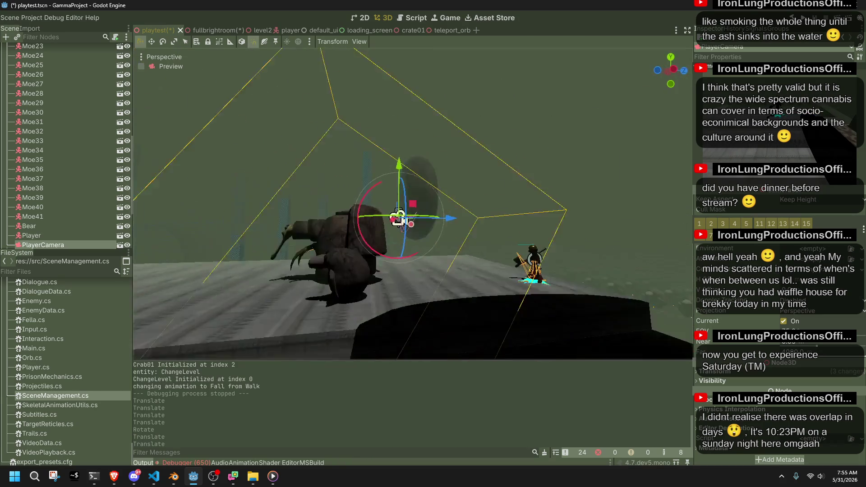
Move the Player and camera together 4 units along X and back 2, then save playtest
ctrl+click(31, 236)
key(f)
scroll(420, 201, up, 3)
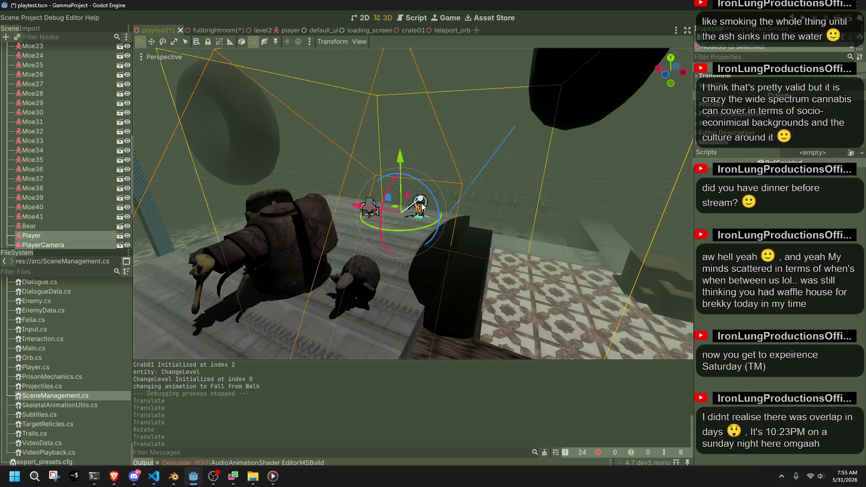
mouse_move(336, 207)
mouse_down()
mouse_move(418, 233)
mouse_move(411, 231)
mouse_up()
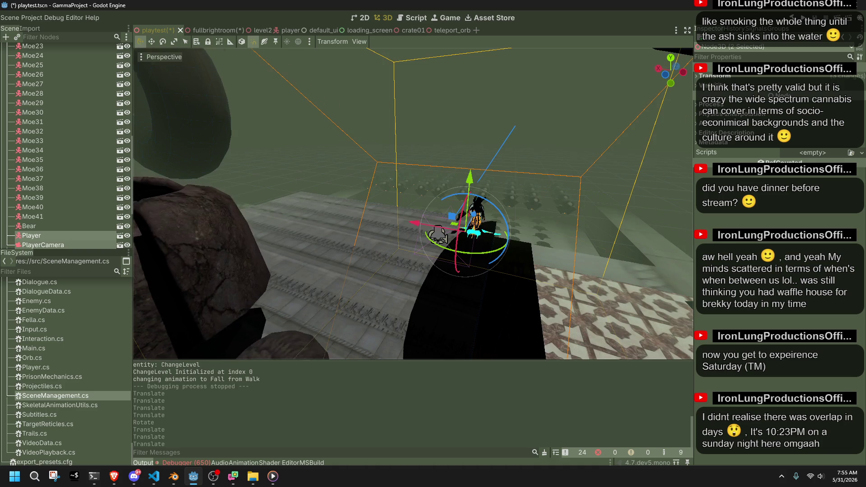
drag(505, 176, 466, 178)
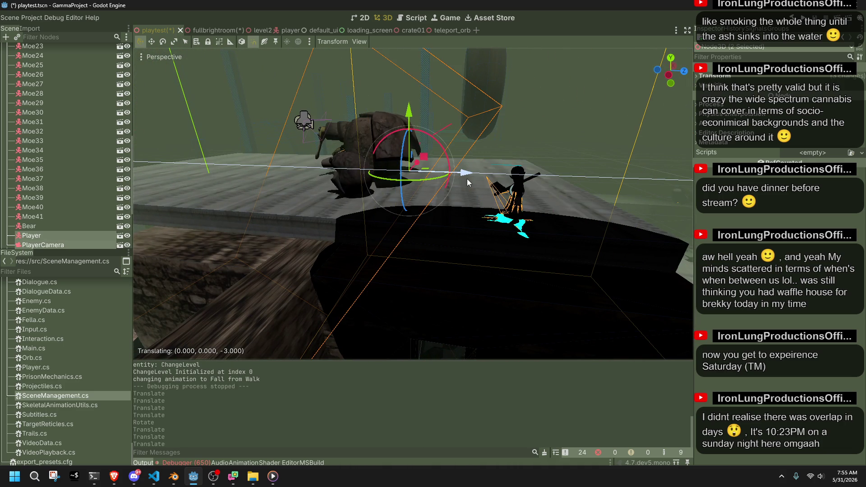
click(69, 226)
click(71, 234)
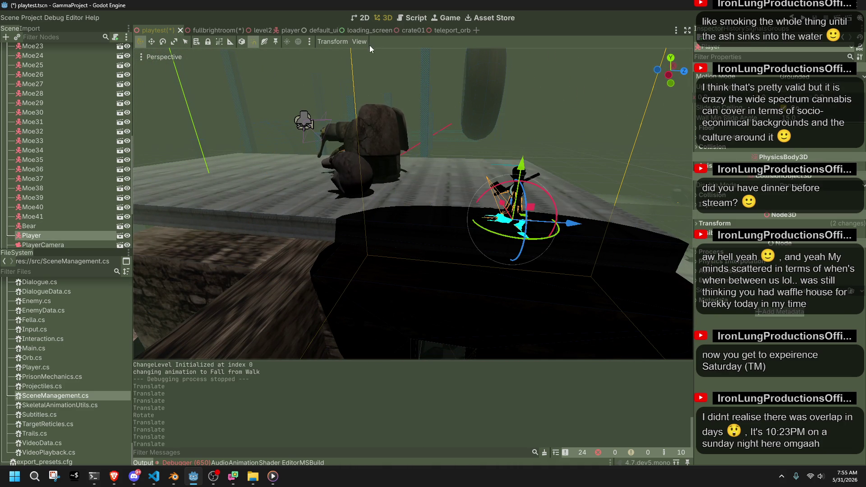
key(ctrl+s)
click(208, 30)
click(278, 30)
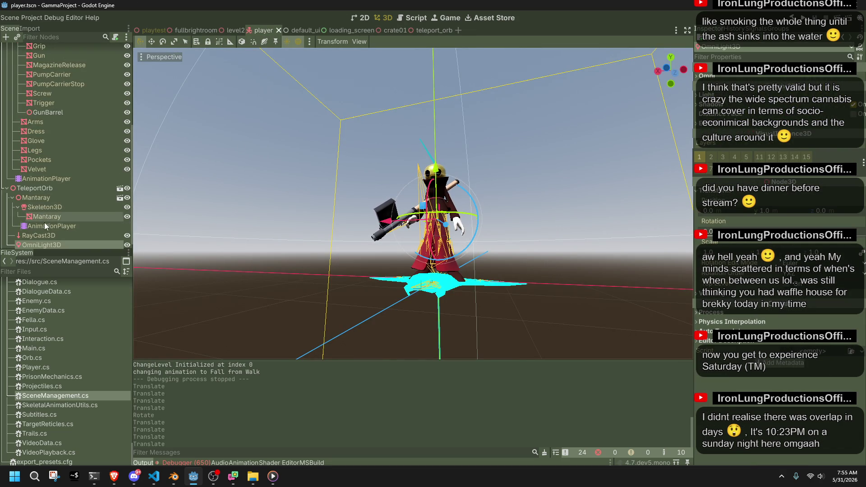
Turn on Shadow for the player's OmniLight3D in the Inspector and save player.tscn
click(45, 235)
click(50, 241)
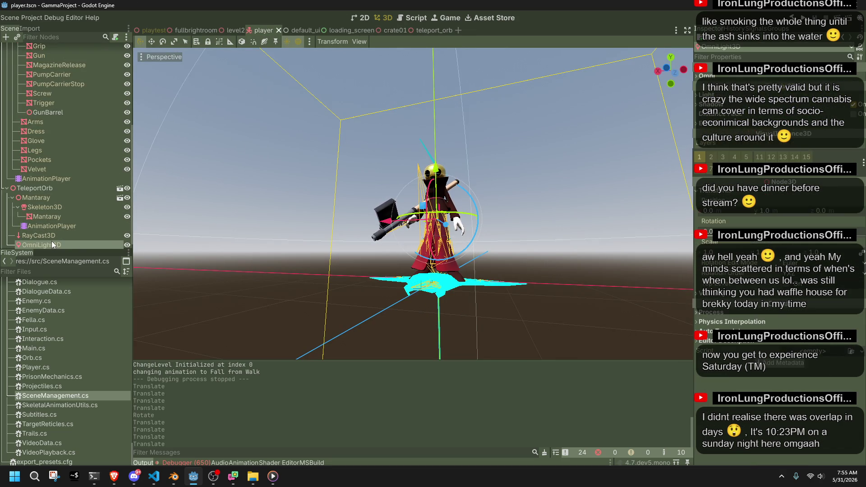
click(853, 105)
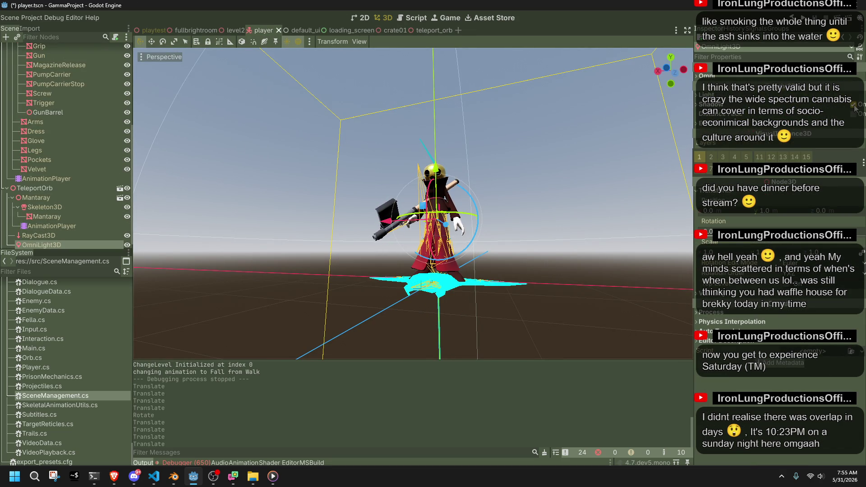
click(852, 106)
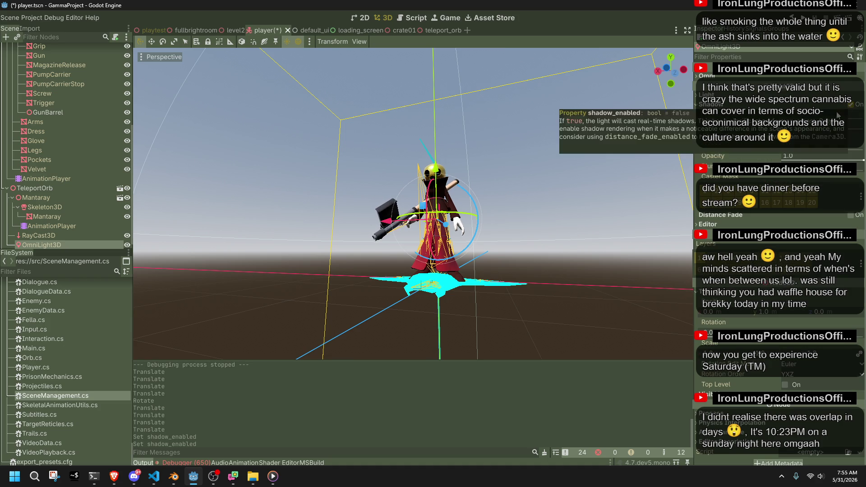
key(ctrl+s)
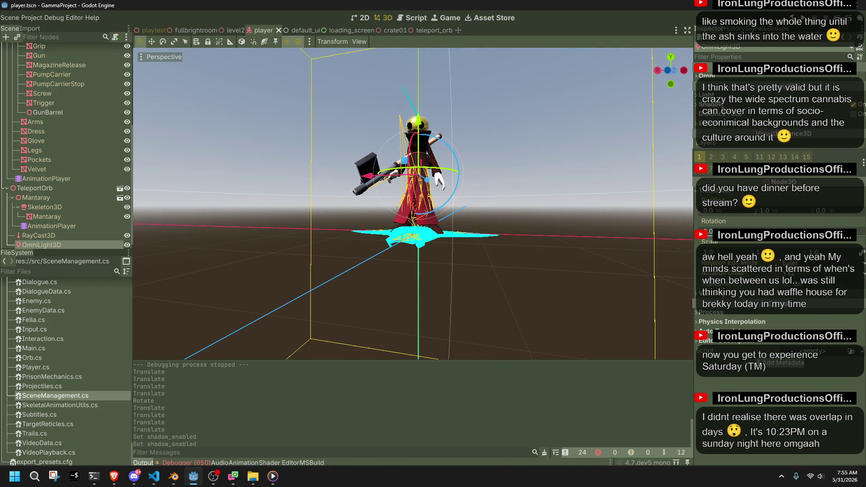
key(ctrl+z)
key(ctrl+z)
key(ctrl+z)
key(ctrl+z)
key(ctrl+shift+z)
key(ctrl+shift+z)
key(ctrl+shift+z)
key(ctrl+shift+z)
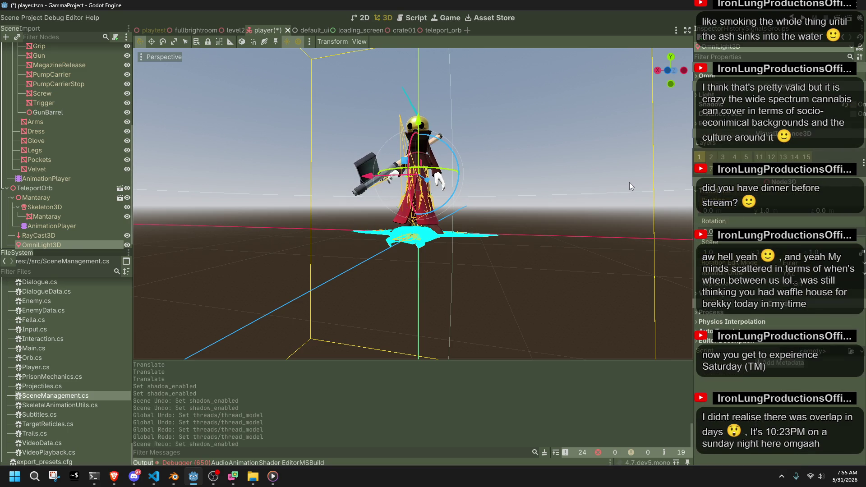
key(ctrl+s)
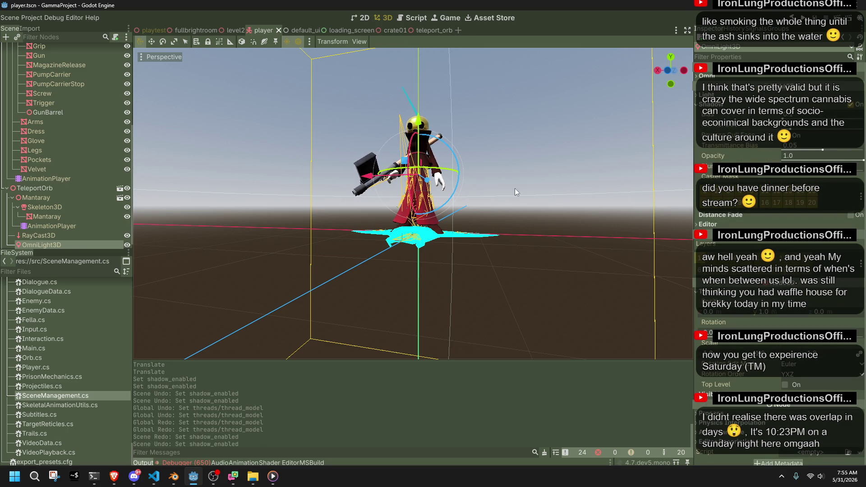
click(149, 32)
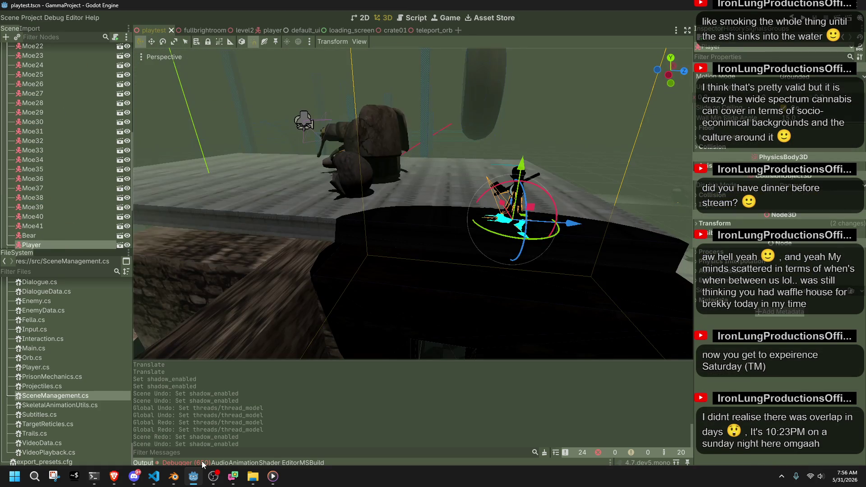
Run the playtest level with F5, close the game, then reopen player.tscn in Godot
click(201, 464)
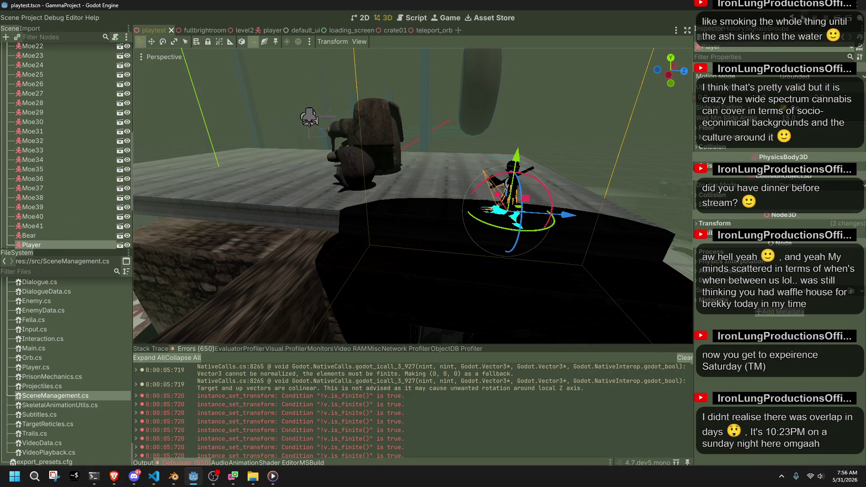
key(F5)
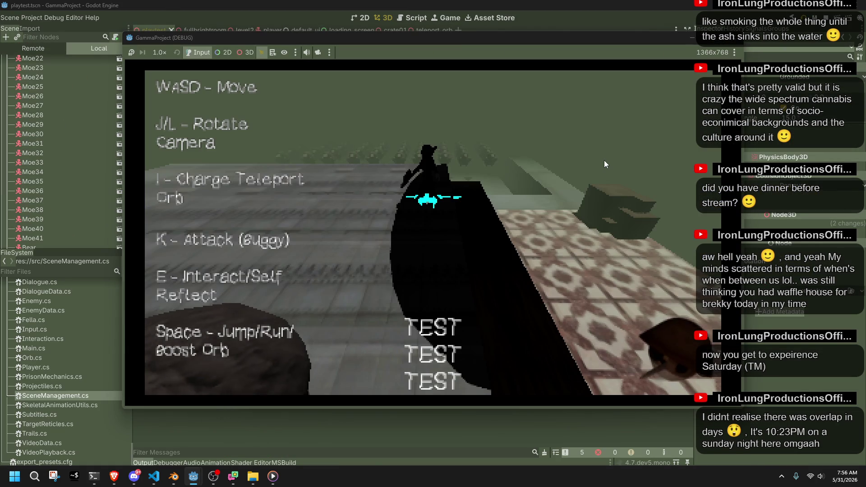
click(730, 38)
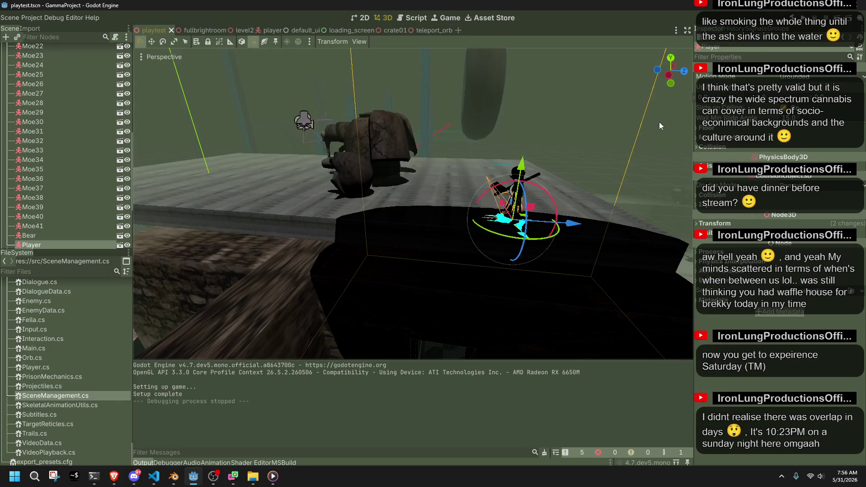
click(193, 479)
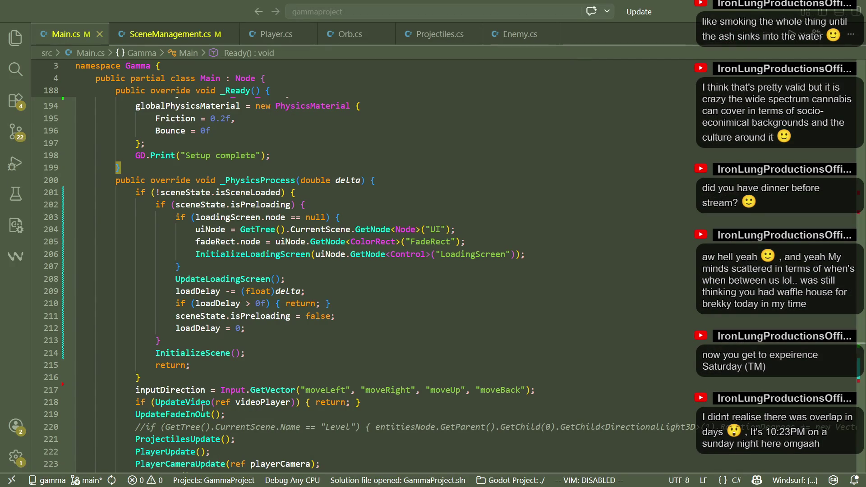
key(alt+Tab)
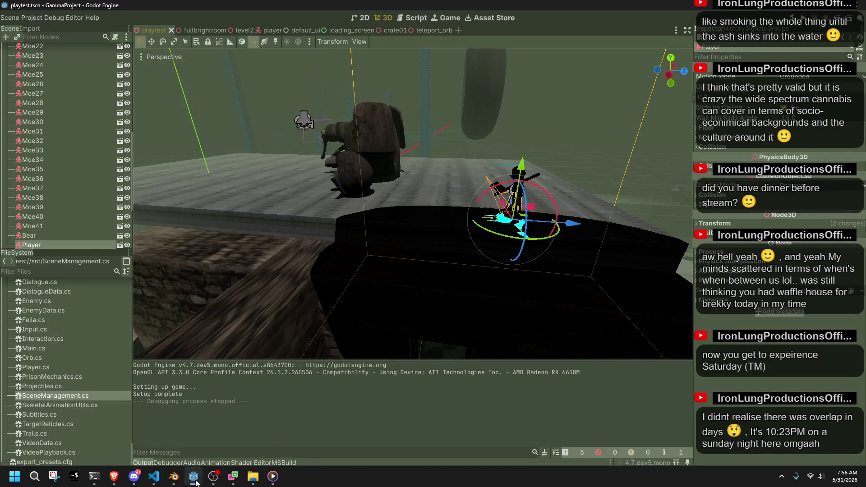
key(alt+Tab)
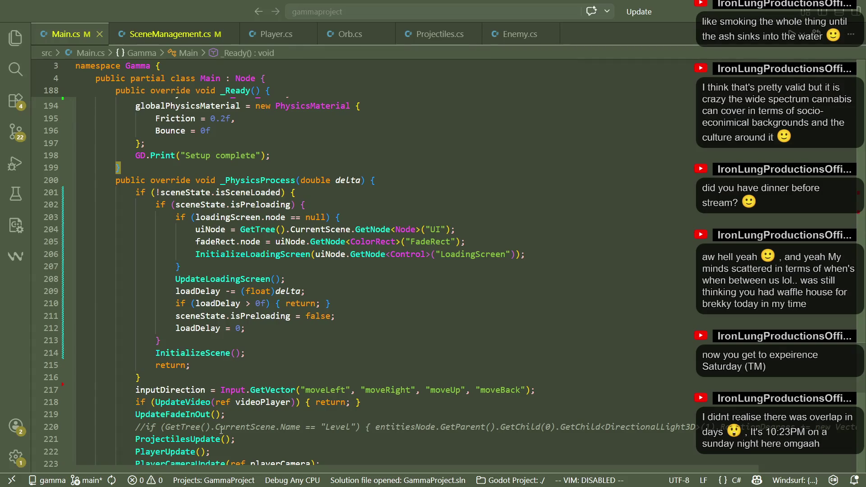
click(193, 476)
click(271, 27)
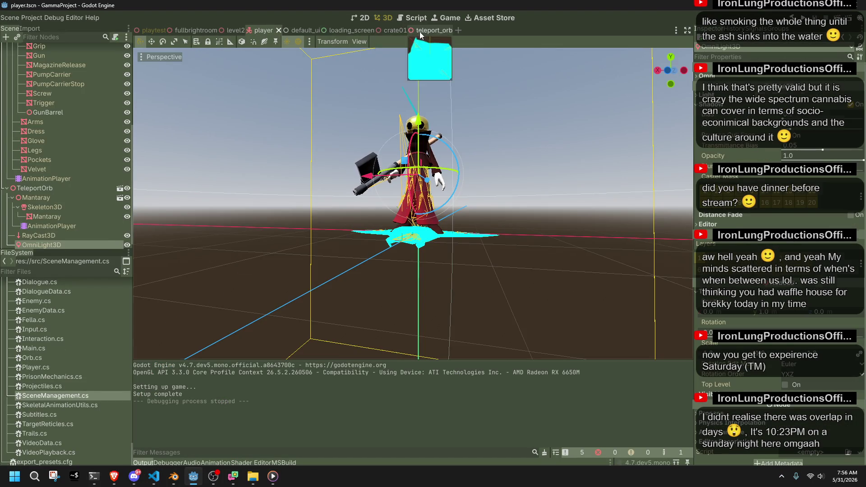
Move the teleport_orb's OmniLight3D one unit along Z and save the scene
click(426, 30)
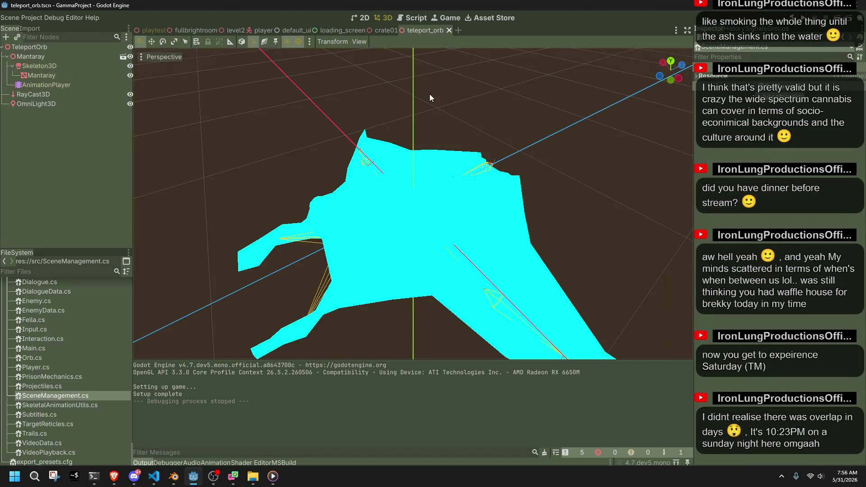
click(57, 105)
drag(454, 100, 326, 125)
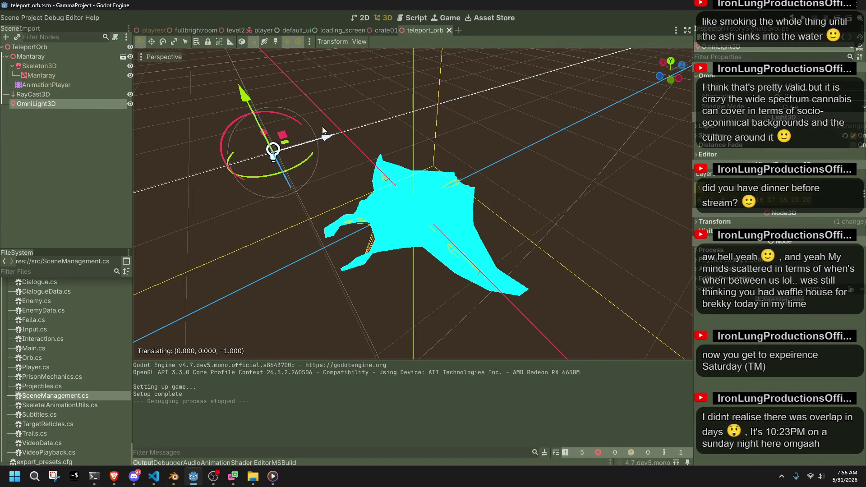
key(ctrl+s)
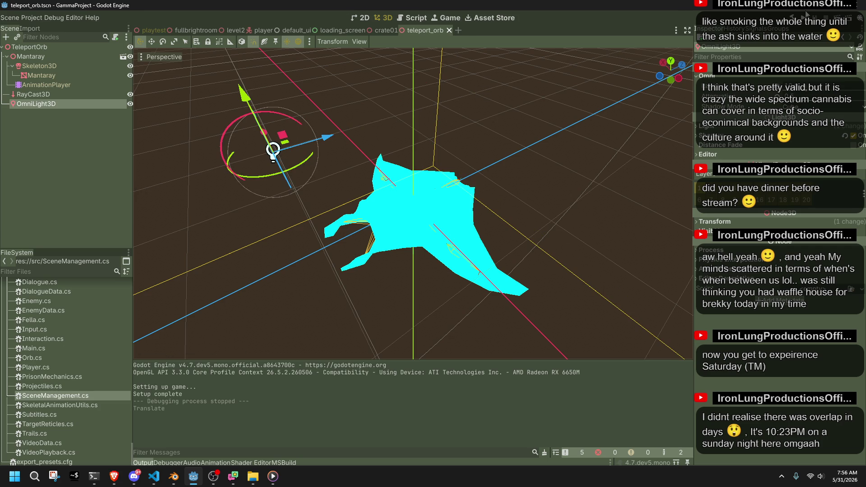
Test-run the game, stop it, and open the first entry in the debugger's Errors list
click(806, 14)
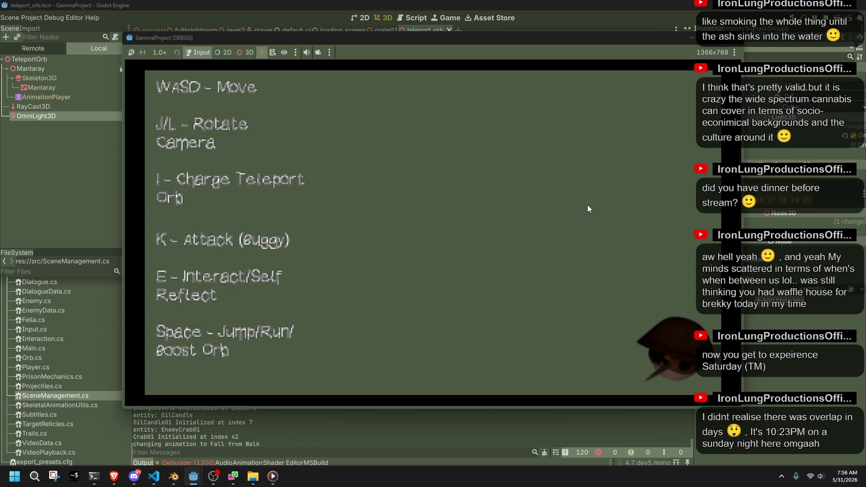
click(732, 42)
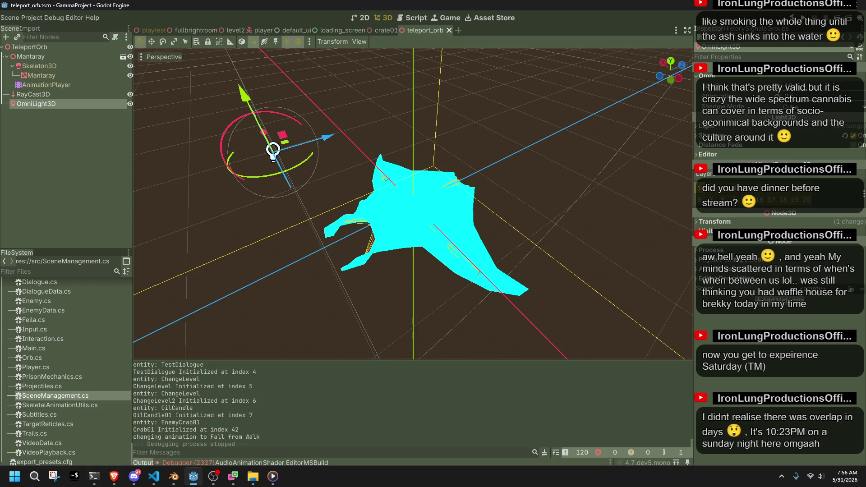
click(211, 460)
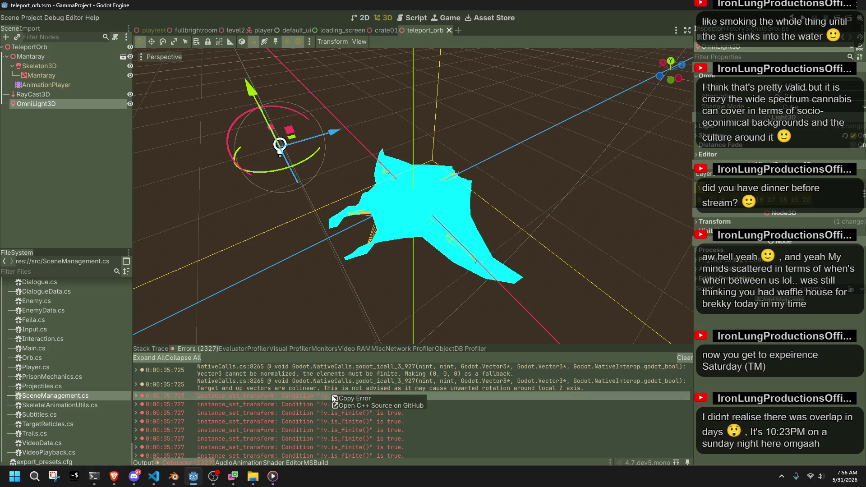
key(alt+Tab)
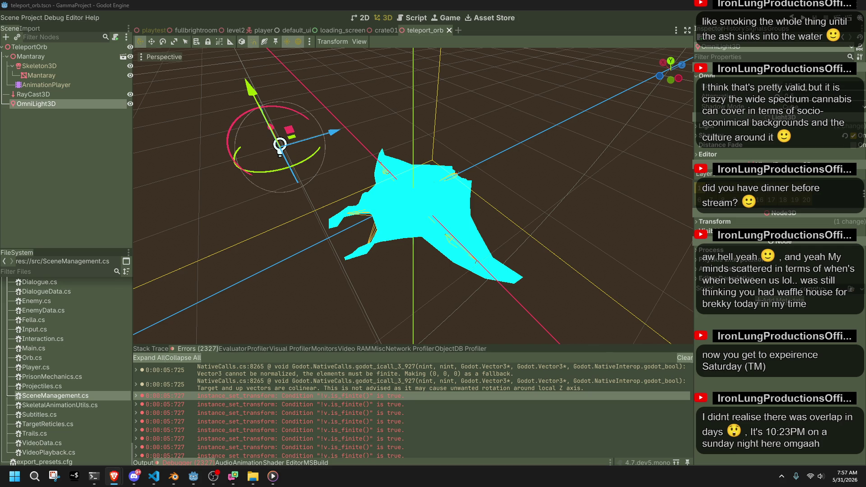
double_click(455, 366)
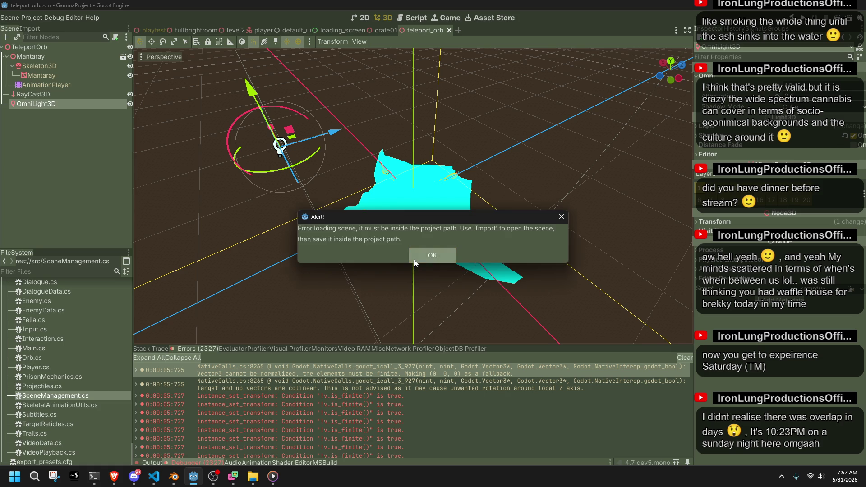
click(432, 254)
Return to Main.cs in VS Code with the caret on line 209
key(alt+Tab)
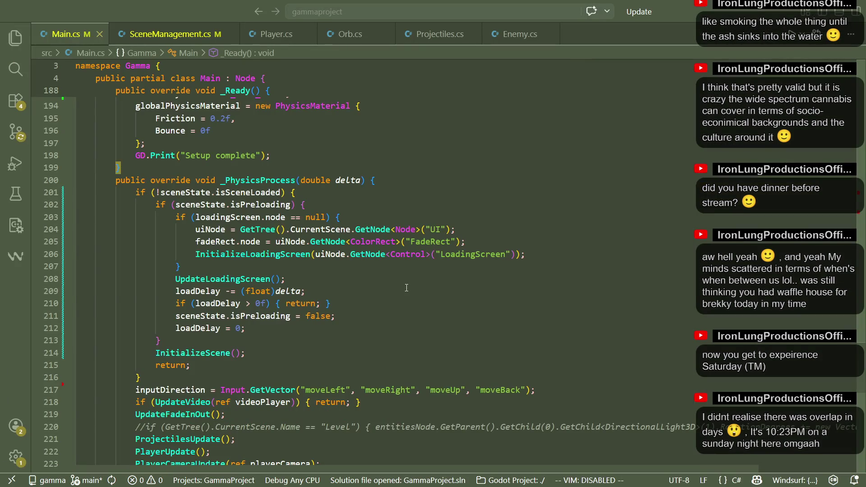
key(ctrl+a)
click(406, 288)
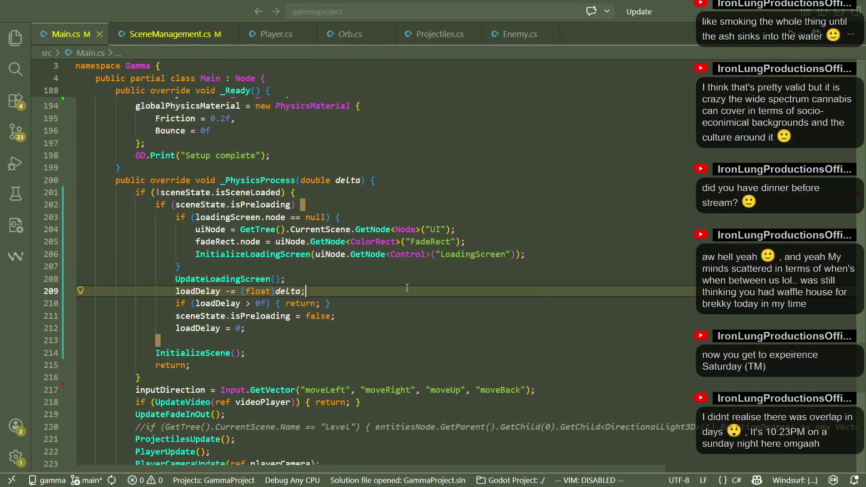
key(alt+Tab)
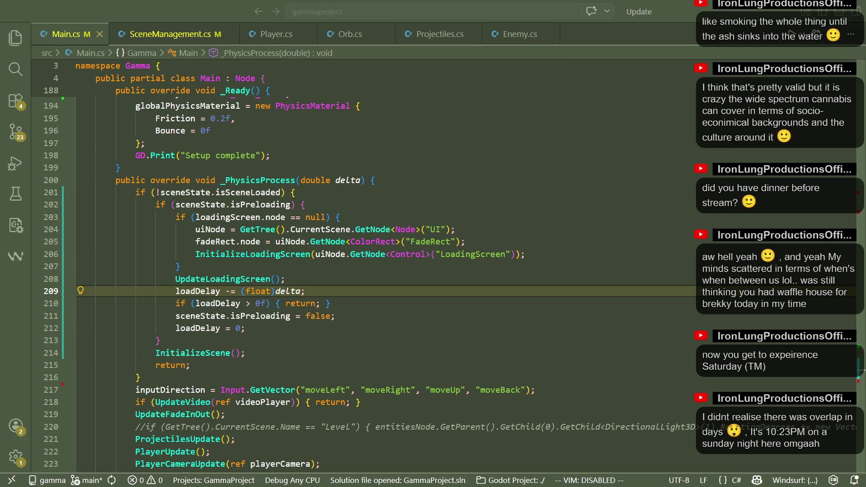
key(ctrl+Tab)
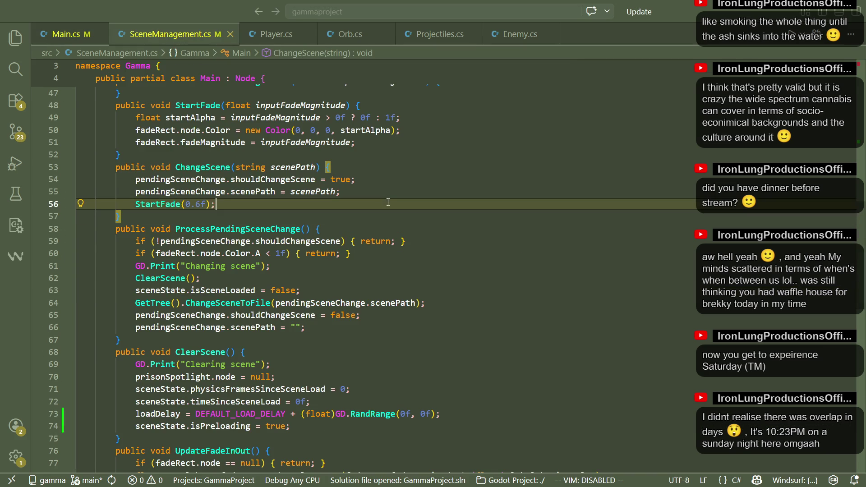
key(alt+Tab)
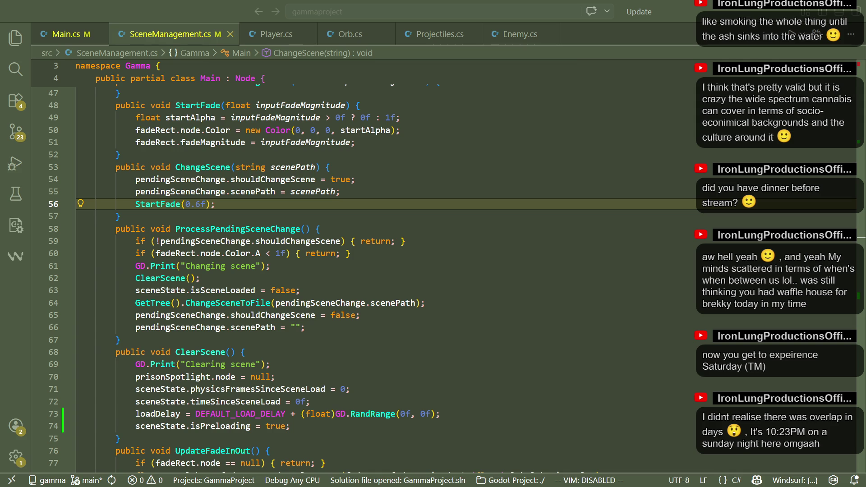
scroll(238, 376, down, 5)
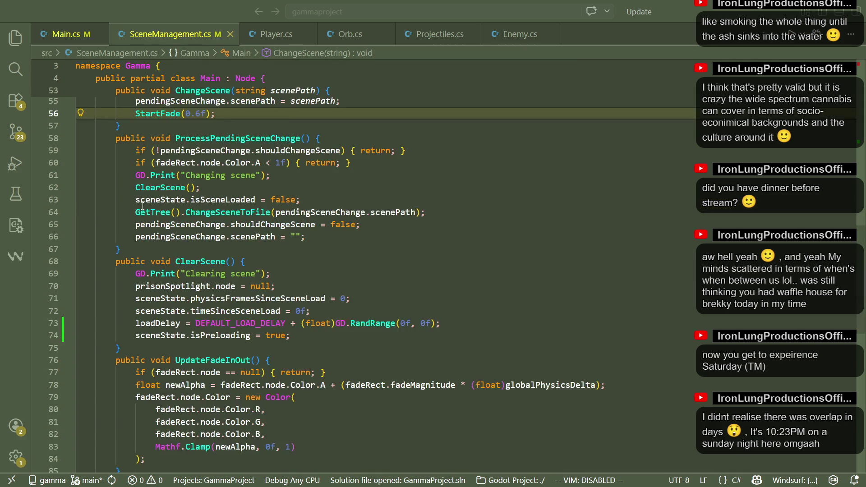
click(54, 43)
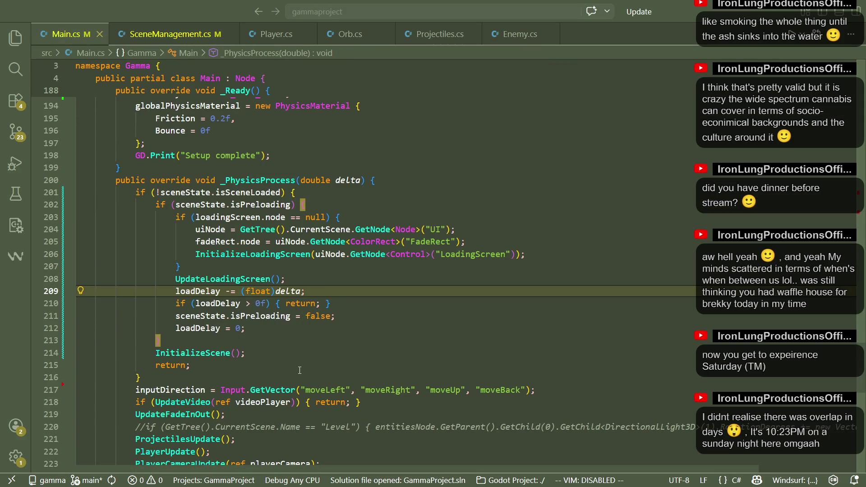
click(223, 369)
double_click(209, 353)
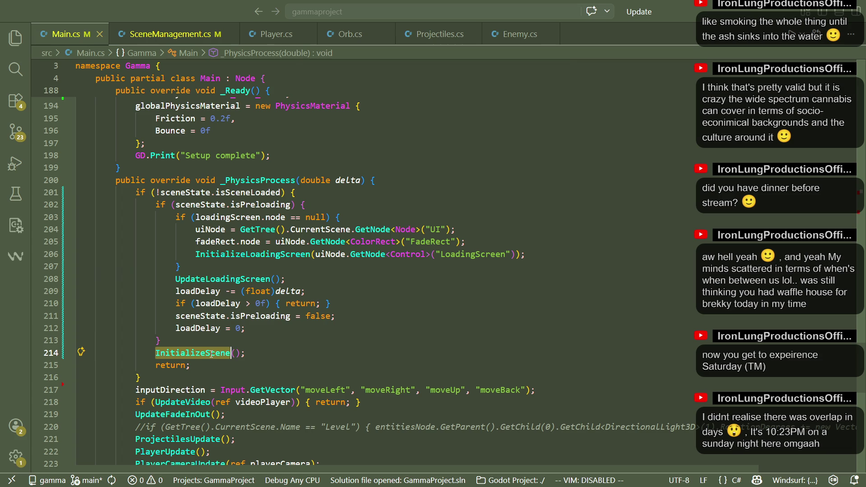
double_click(266, 317)
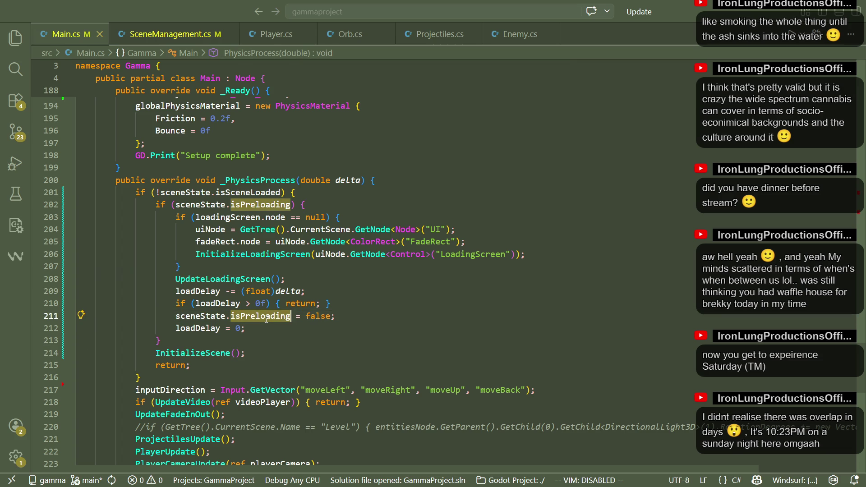
click(253, 326)
double_click(256, 317)
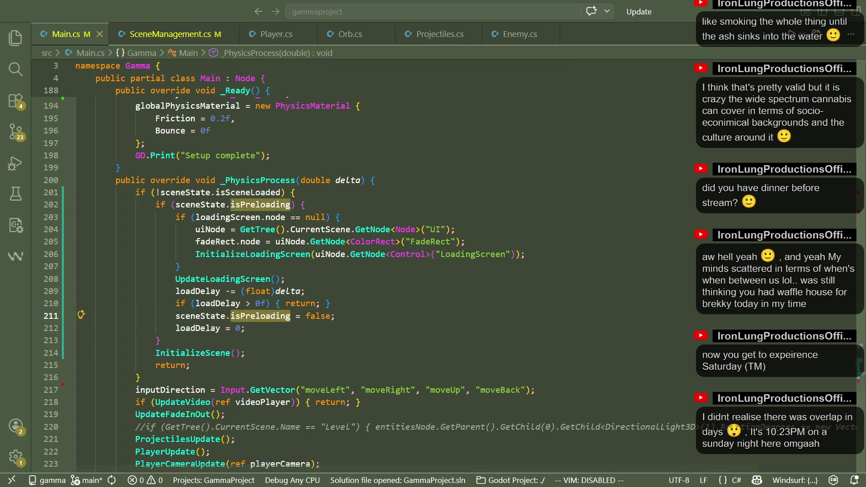
key(Escape)
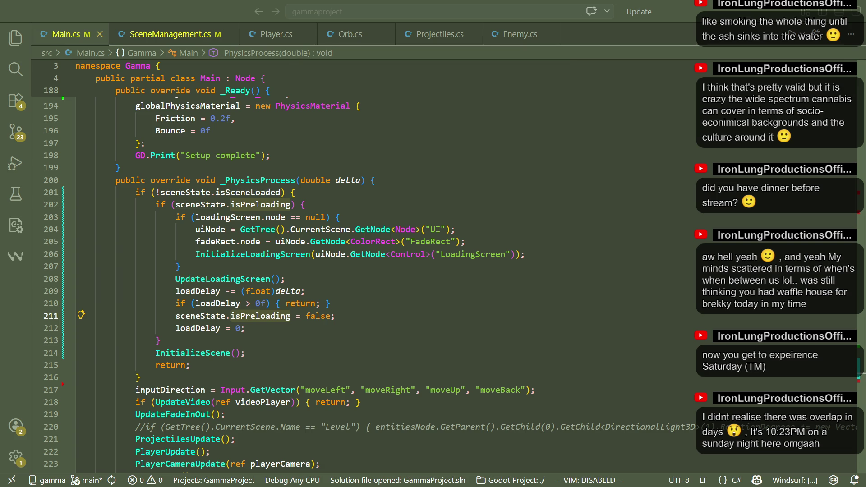
click(226, 353)
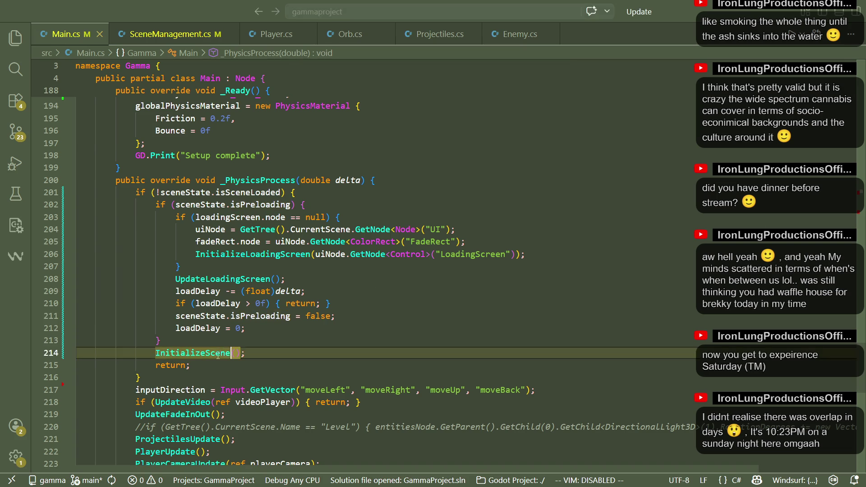
Accept, then undo, the AI rewrite of the preloading block and save Main.cs
click(179, 374)
key(Tab)
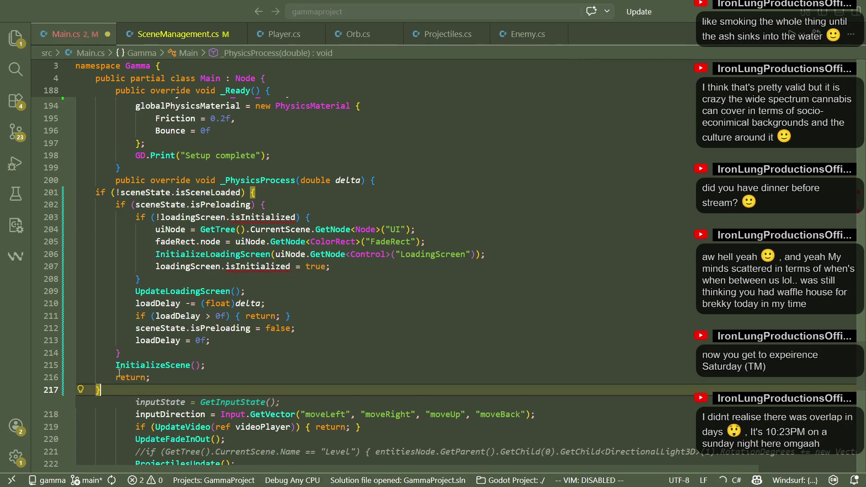
key(ctrl+z)
key(ctrl+s)
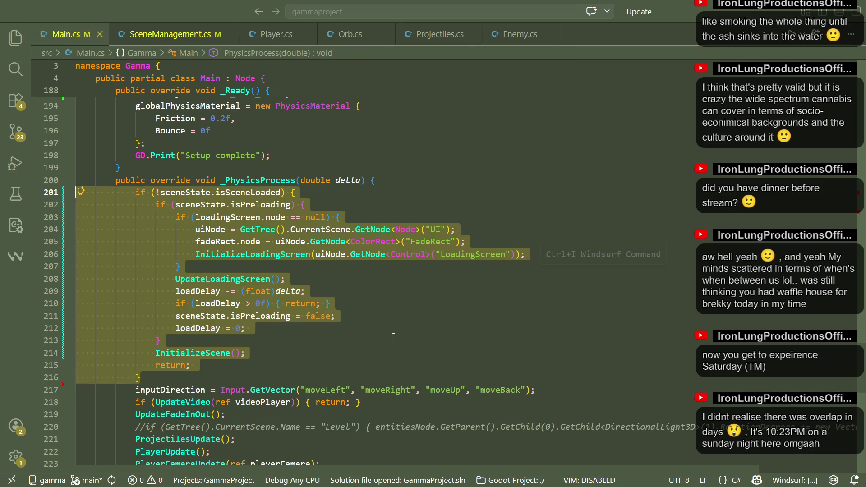
Review lines 205–213, including the FadeRect node name on line 205
click(393, 337)
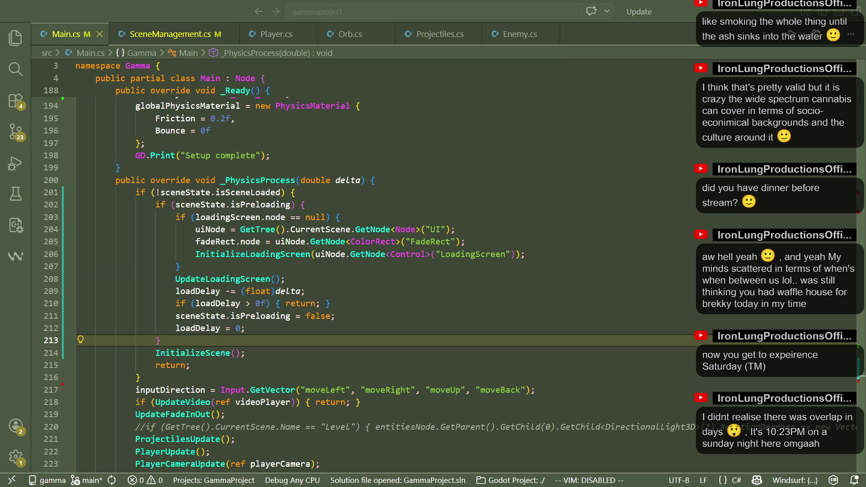
click(451, 258)
key(Up)
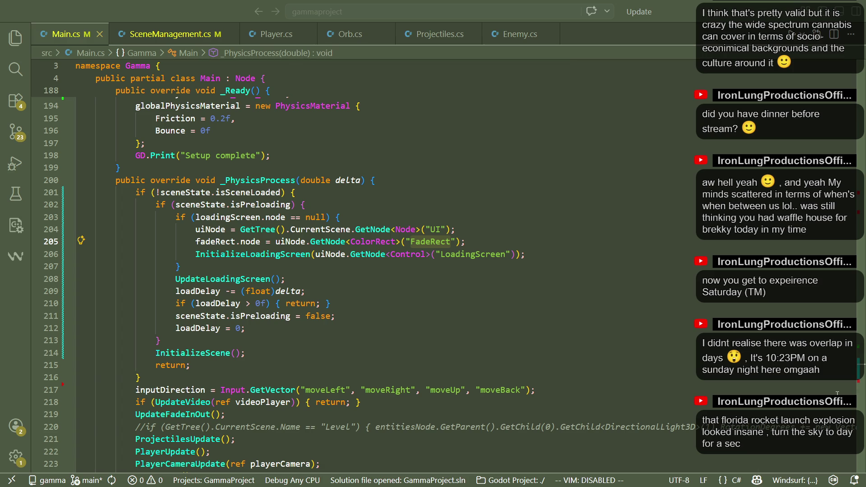
click(421, 331)
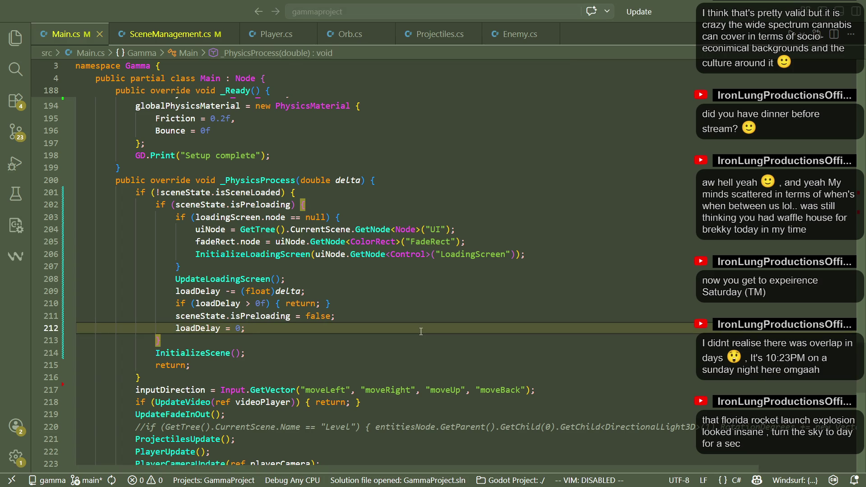
click(420, 339)
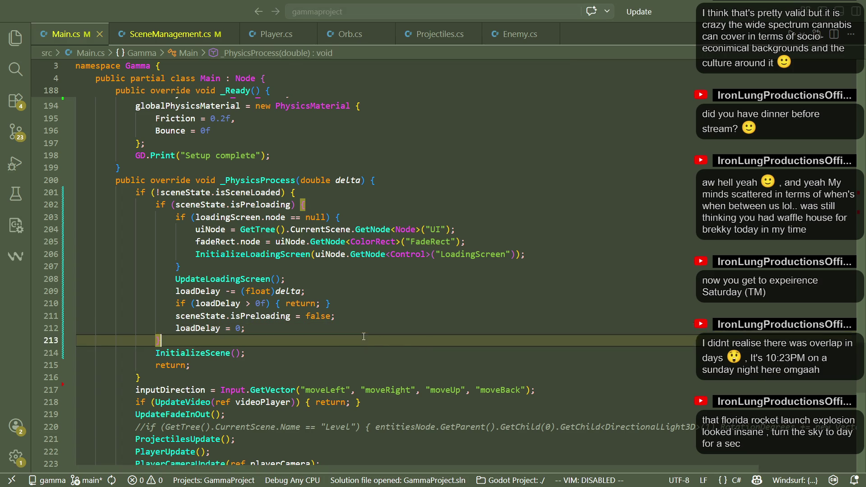
Inspect code actions for UpdateLoadingScreen on line 208 without applying any, then return to Godot
double_click(233, 278)
right_click(233, 279)
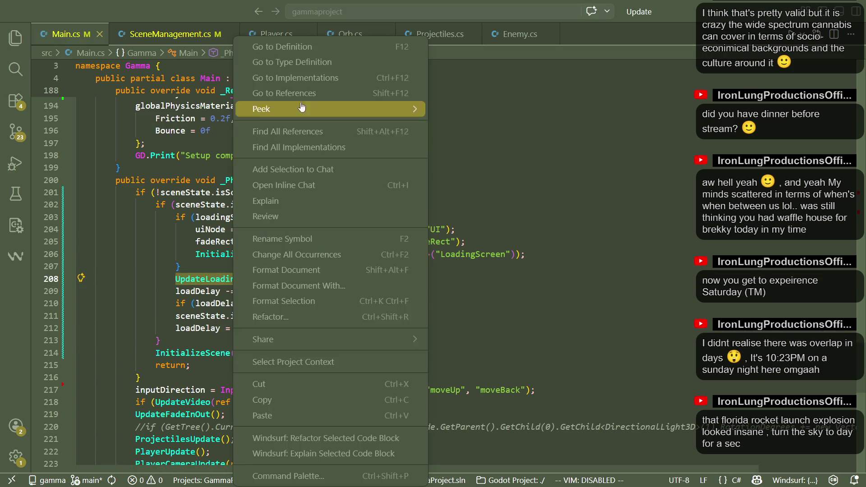
click(299, 115)
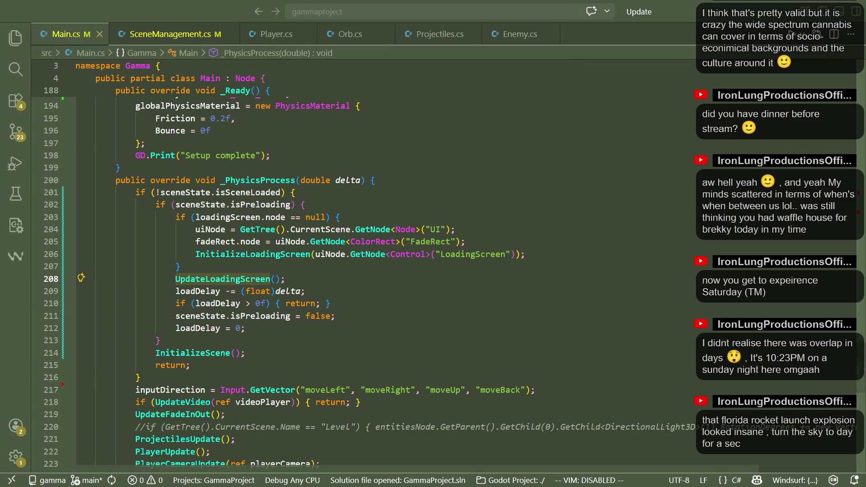
key(alt+Tab)
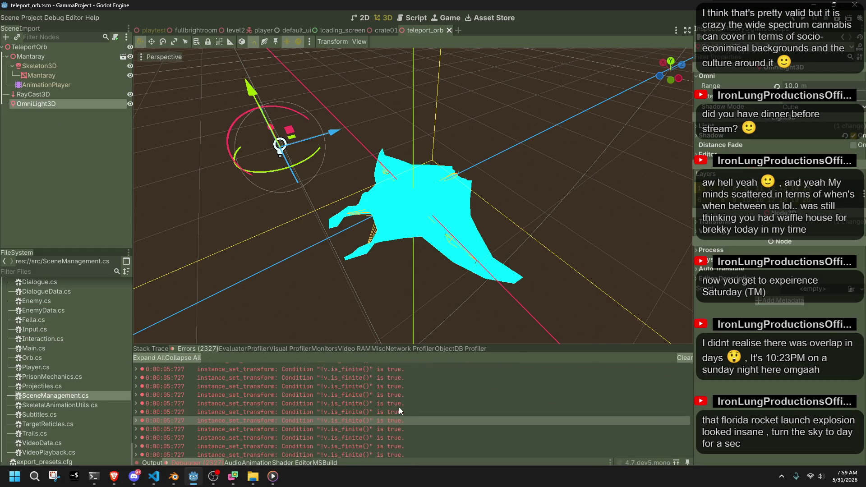
right_click(400, 402)
click(402, 404)
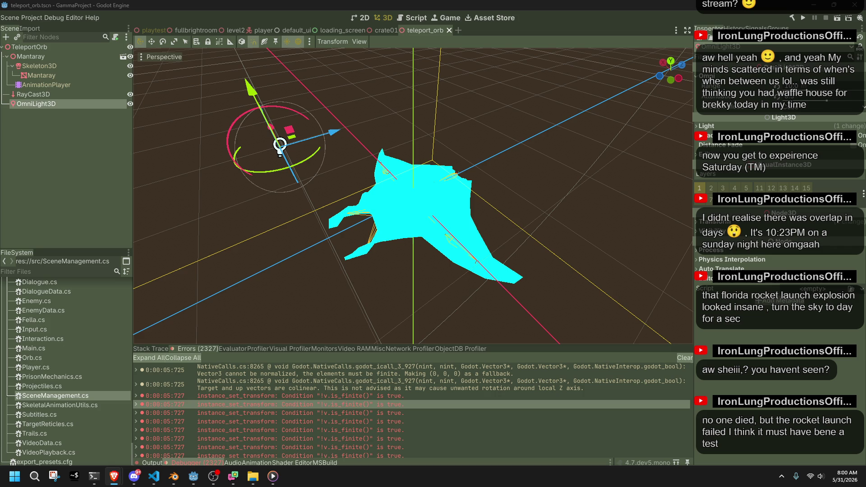
scroll(454, 380, down, 2)
scroll(455, 379, up, 2)
double_click(312, 385)
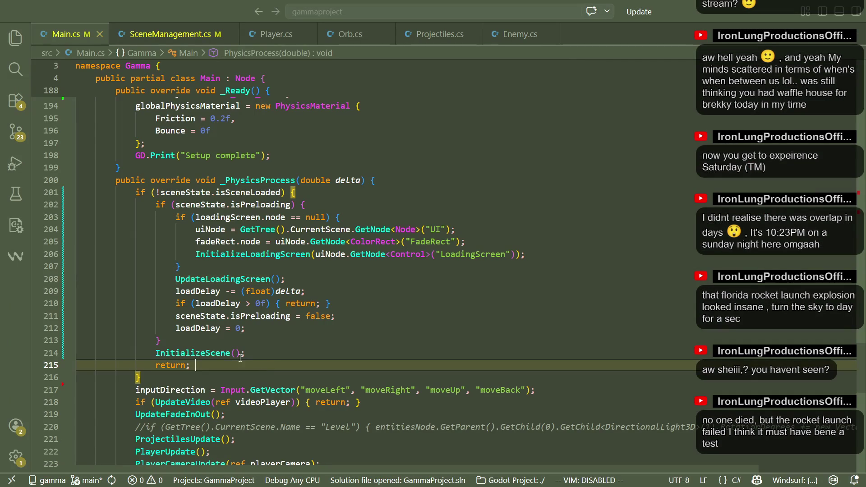
double_click(210, 352)
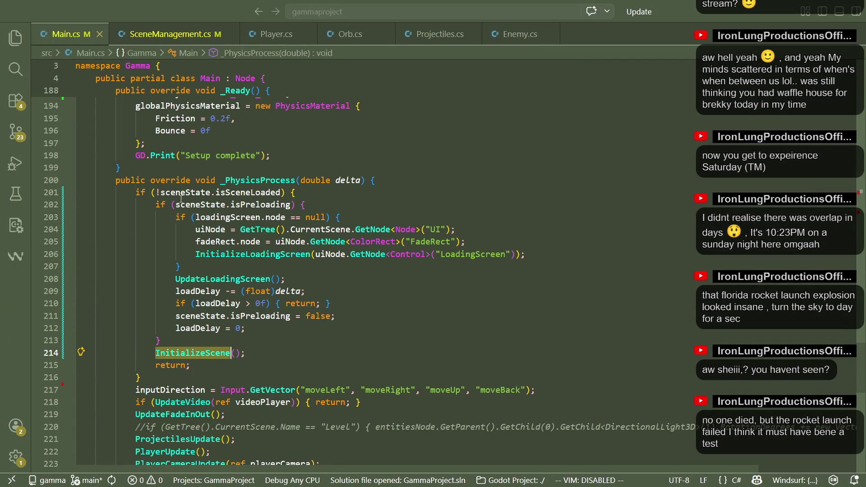
click(211, 192)
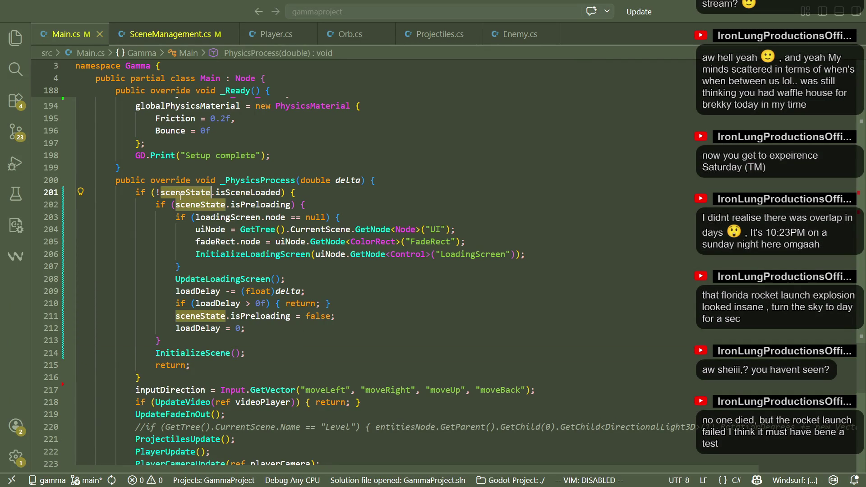
click(248, 192)
click(186, 192)
key(shift+alt+Right)
key(shift+alt+Right)
key(shift+alt+Right)
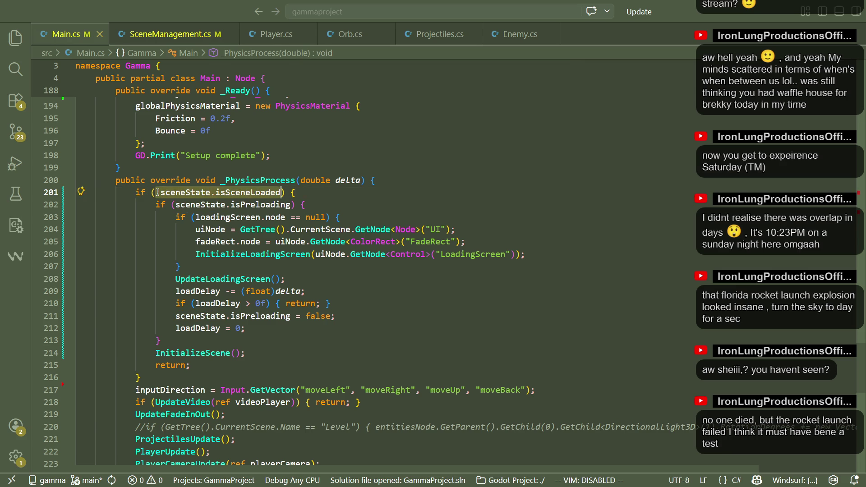
double_click(197, 328)
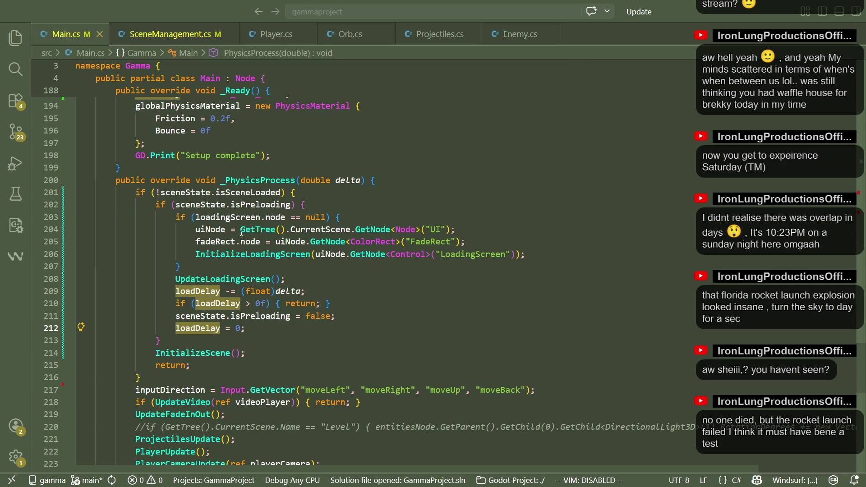
click(182, 192)
double_click(182, 192)
click(198, 206)
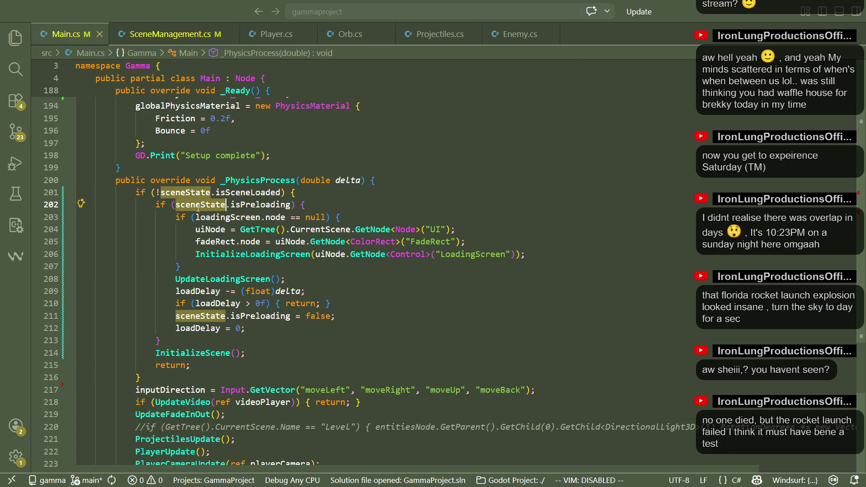
click(290, 333)
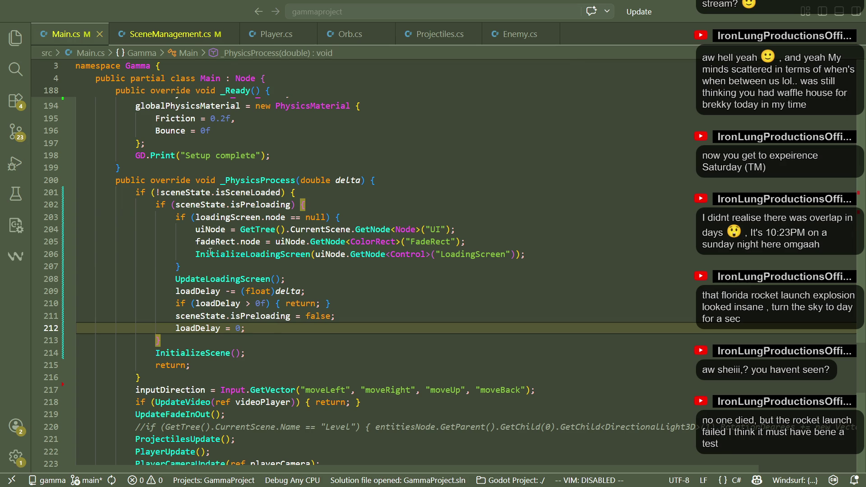
click(213, 351)
Scroll through InitializeScene and select isSceneLoaded to find where it's set
scroll(218, 345, up, 4)
scroll(218, 345, up, 8)
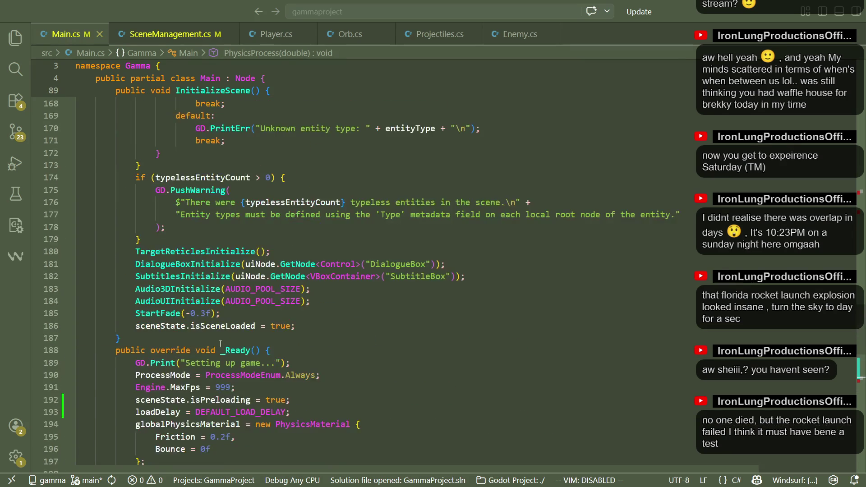
scroll(220, 344, up, 20)
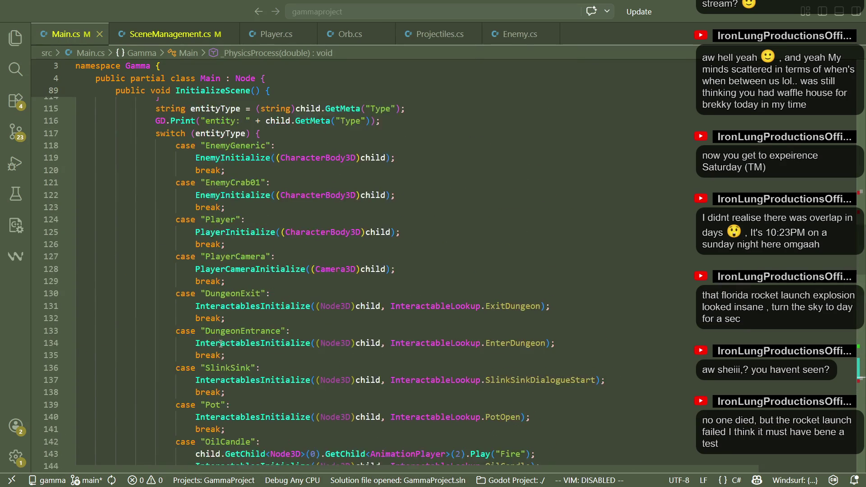
scroll(220, 344, up, 3)
scroll(220, 344, down, 20)
scroll(222, 342, down, 2)
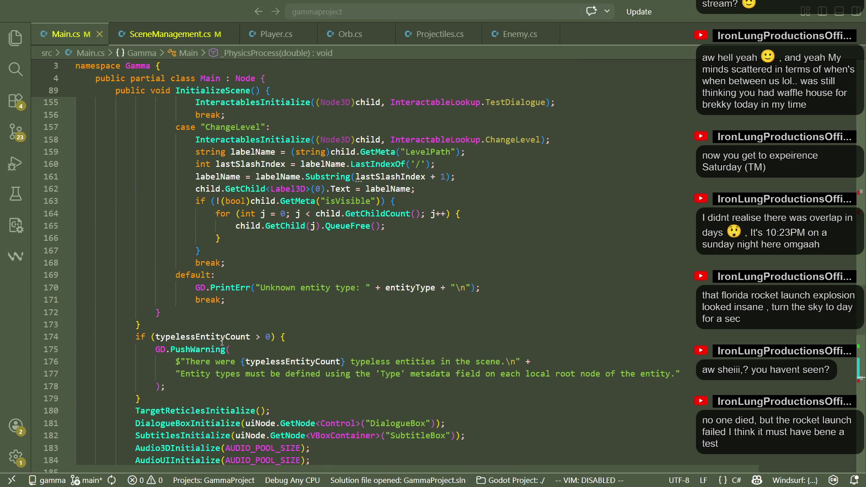
scroll(222, 342, down, 2)
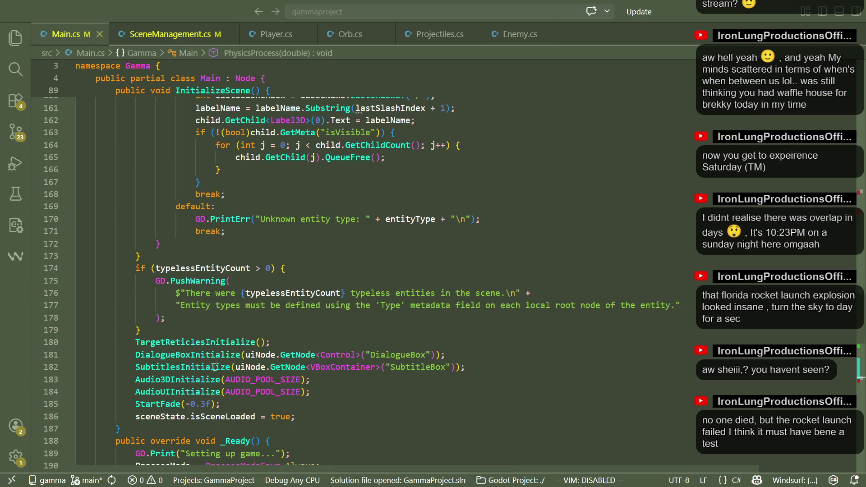
double_click(214, 417)
Delete the trailing space after return; on line 215 and save Main.cs
scroll(252, 363, down, 9)
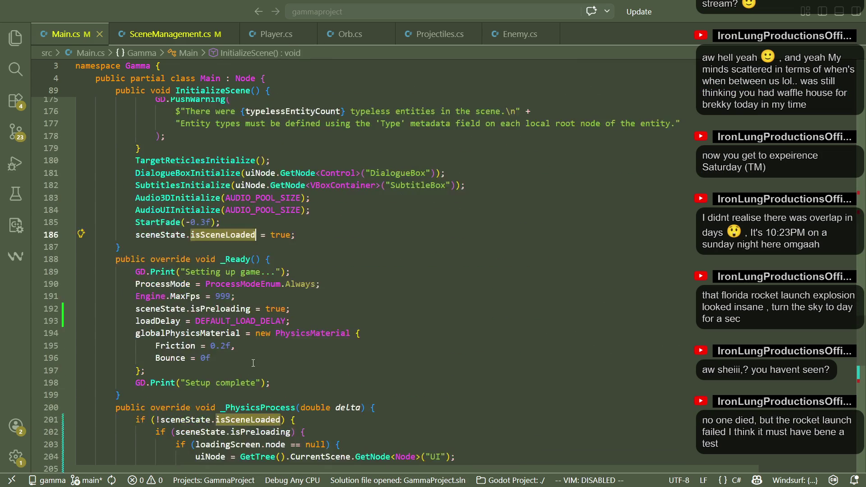
scroll(252, 362, down, 2)
click(220, 392)
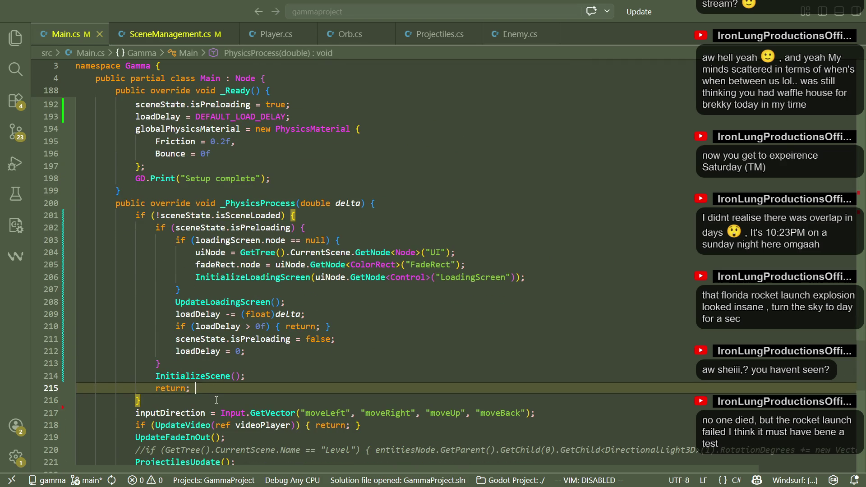
click(207, 381)
click(217, 392)
key(BackSpace)
key(ctrl+s)
Check the InitializeScene and InitializeLoadingScreen calls on lines 214 and 206, then return to Godot
click(236, 363)
double_click(209, 379)
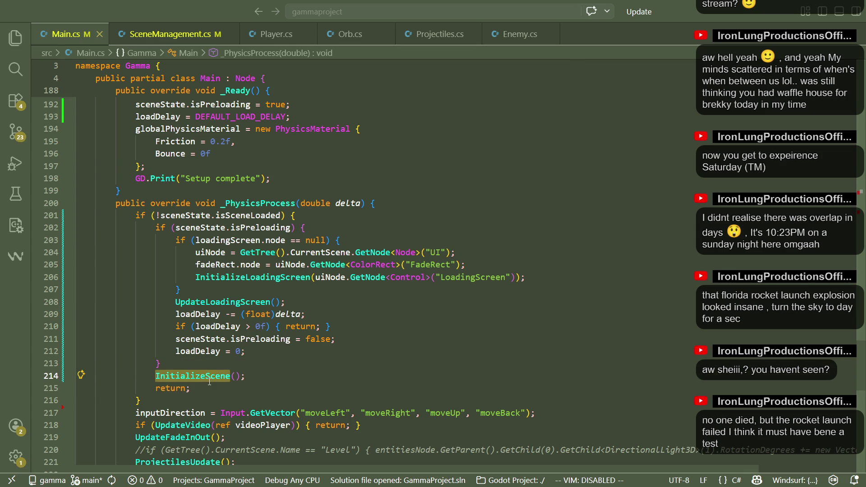
double_click(229, 277)
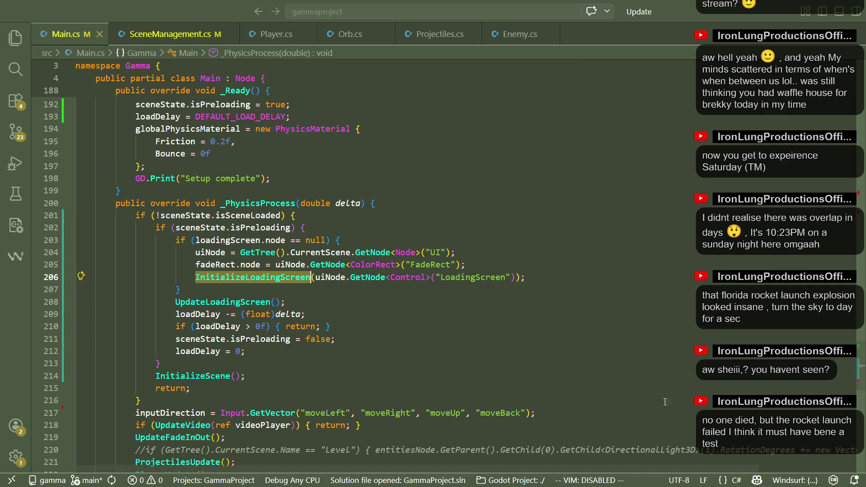
click(193, 476)
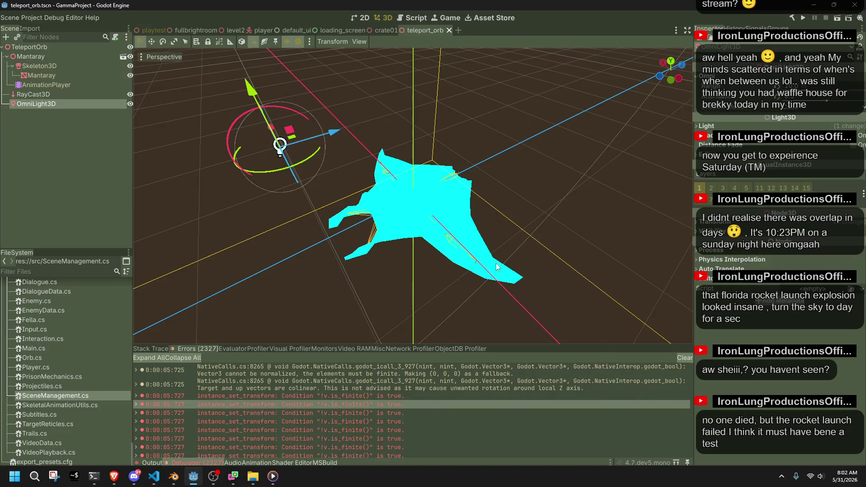
Run the game at 1/8× then 1/16× speed to watch loading, then restore 1.0×
click(802, 20)
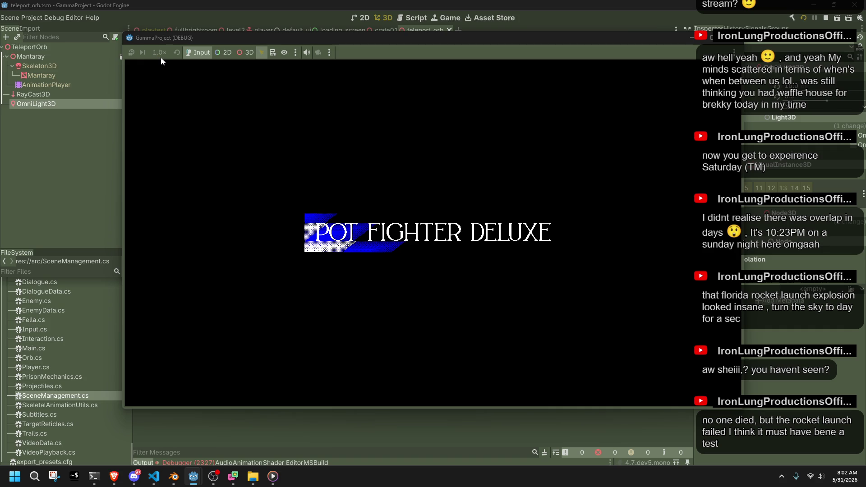
click(159, 55)
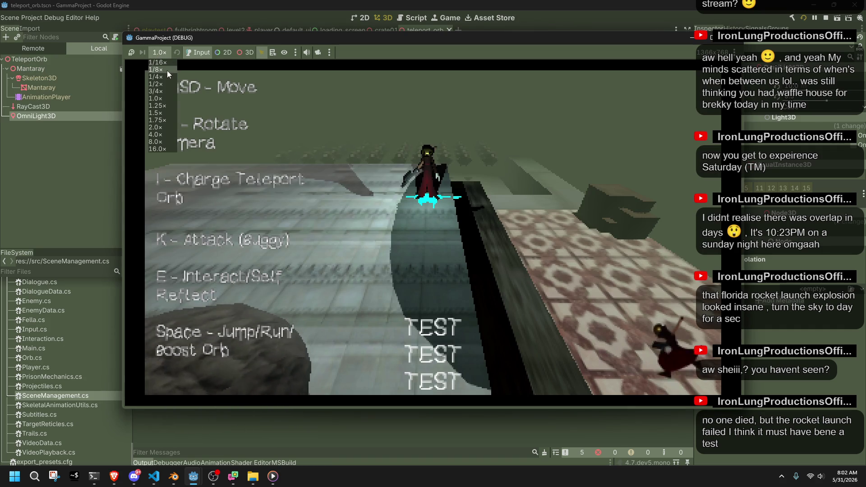
click(166, 69)
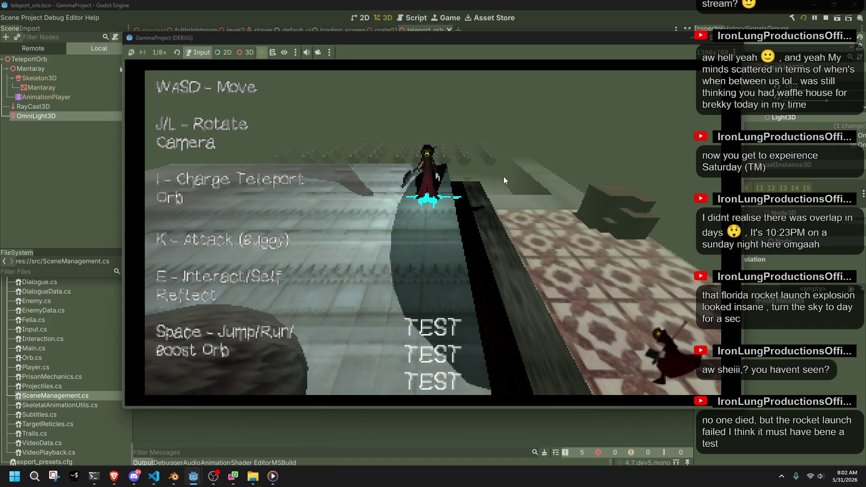
click(166, 50)
click(166, 60)
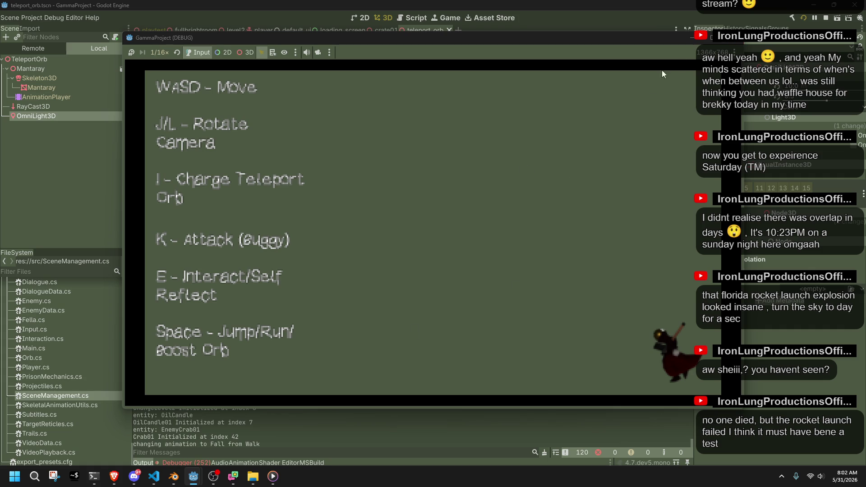
click(161, 53)
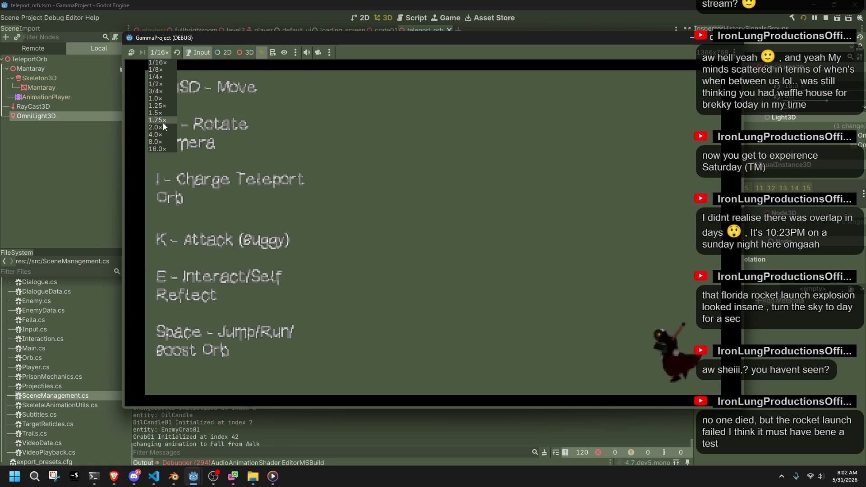
click(156, 99)
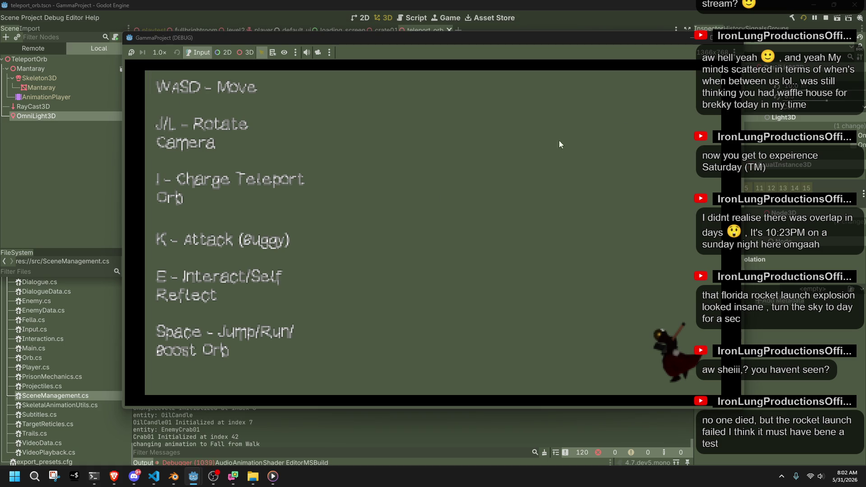
Stop the game, look over the OmniLight3D in the 3D view, and close the Godot editor
key(F8)
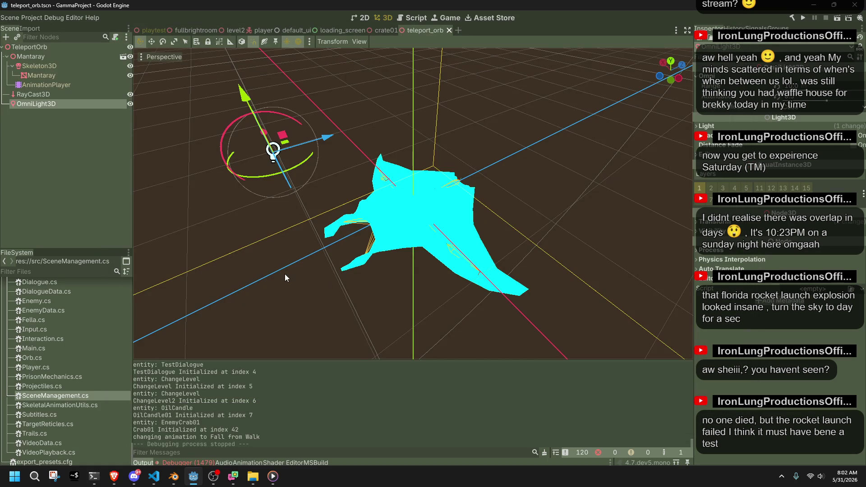
key(f)
mouse_move(285, 274)
mouse_down()
mouse_move(304, 291)
mouse_move(434, 283)
mouse_move(635, 161)
mouse_up()
click(565, 163)
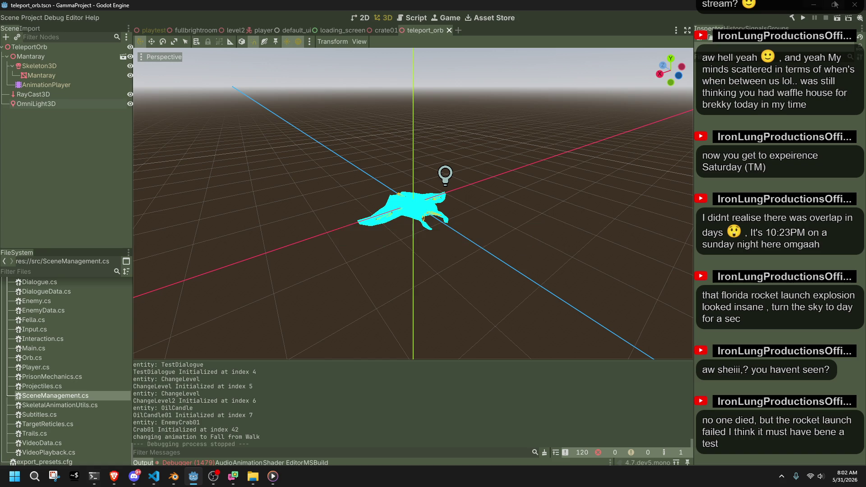
click(849, 4)
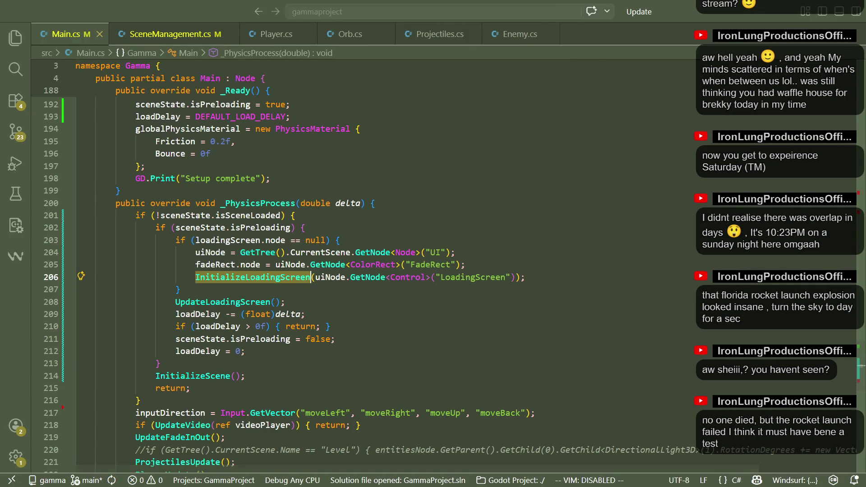
key(alt+Tab)
click(333, 26)
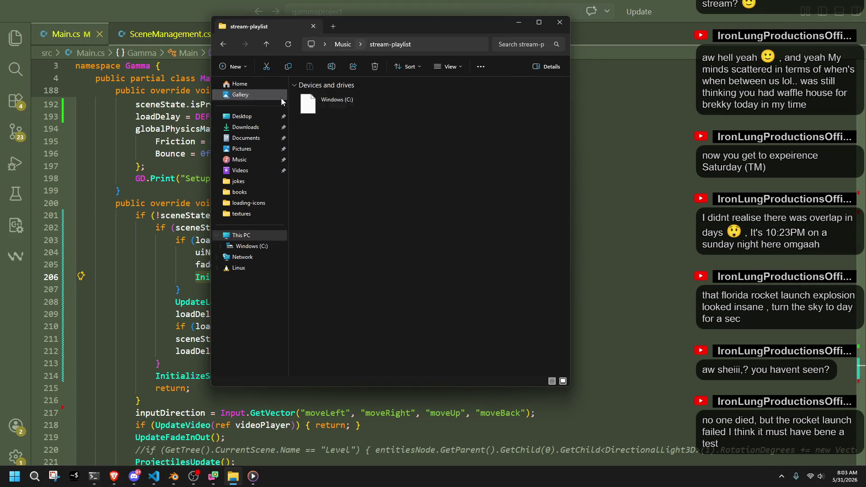
Navigate to Documents > GitHub > gamma > gammaproject and launch the Godot project file
click(252, 143)
double_click(334, 161)
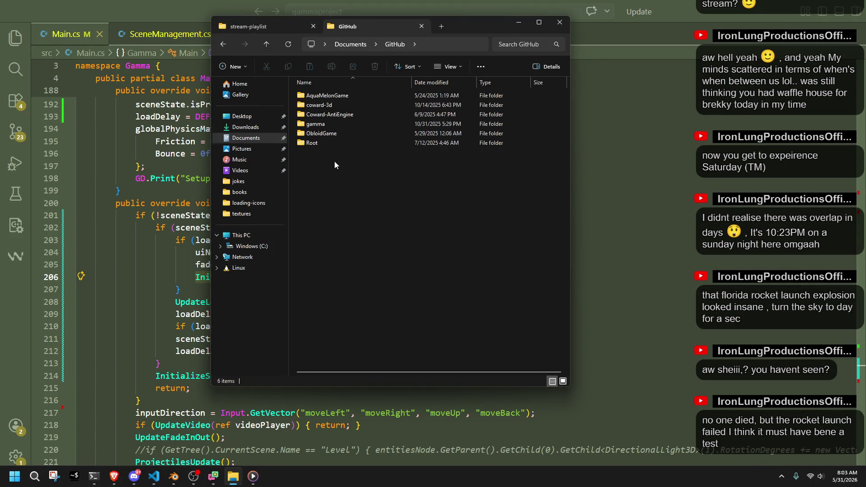
double_click(316, 124)
click(316, 105)
double_click(314, 106)
double_click(336, 220)
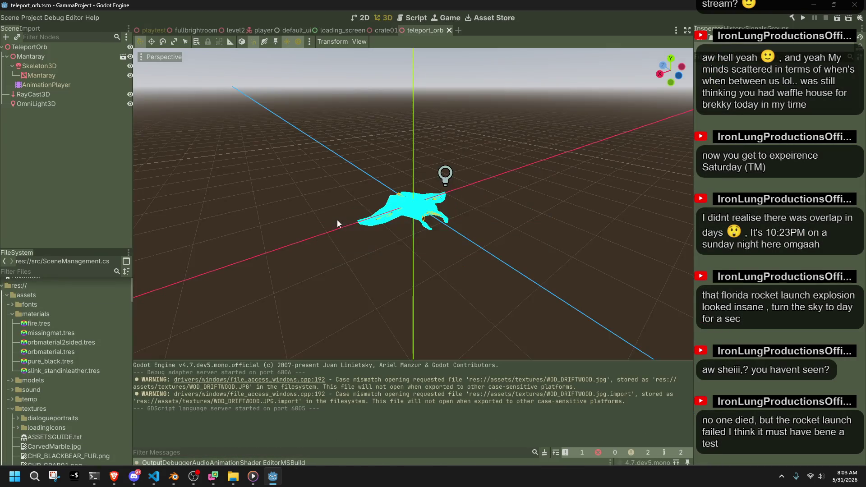
Run the reopened project at 1/8× speed to watch the loading screen, then stop it with F8
click(804, 21)
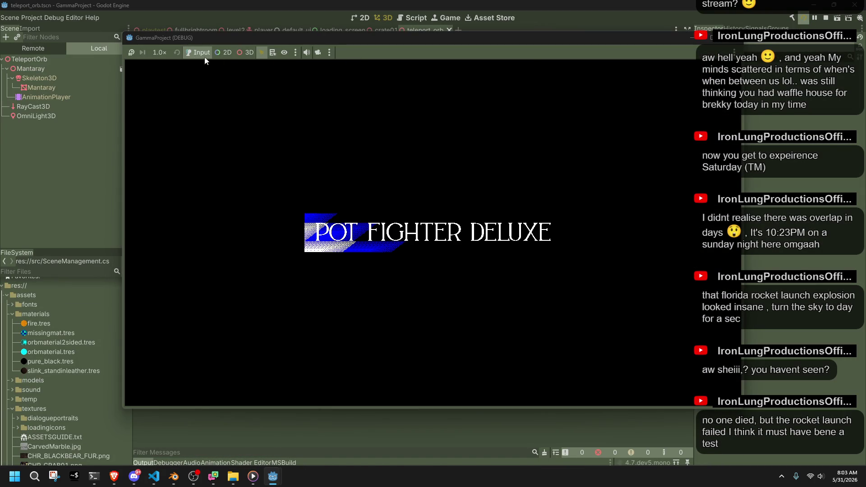
click(153, 52)
click(166, 74)
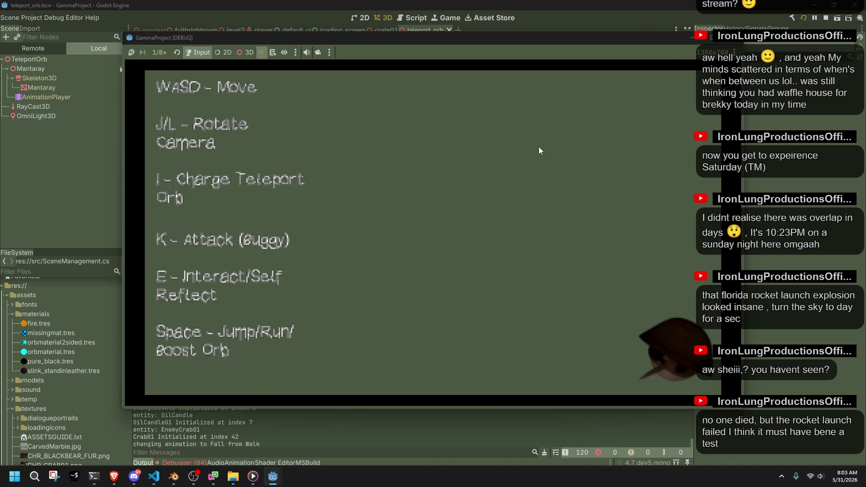
key(F8)
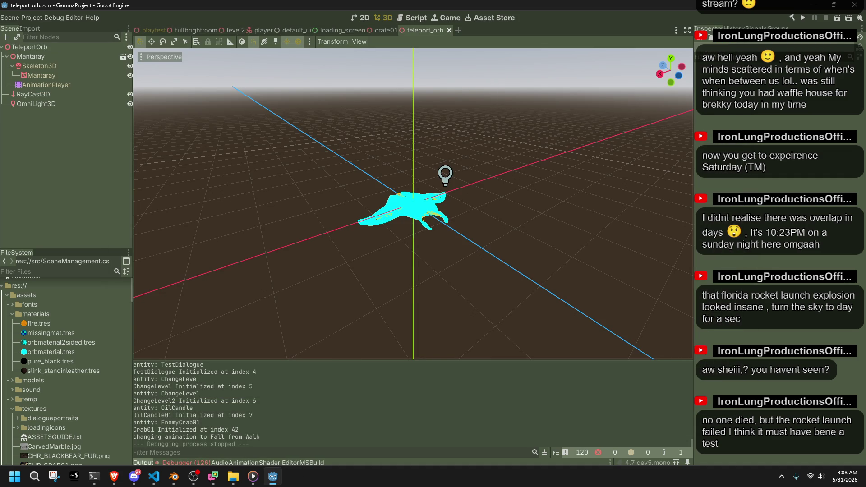
key(alt+Tab)
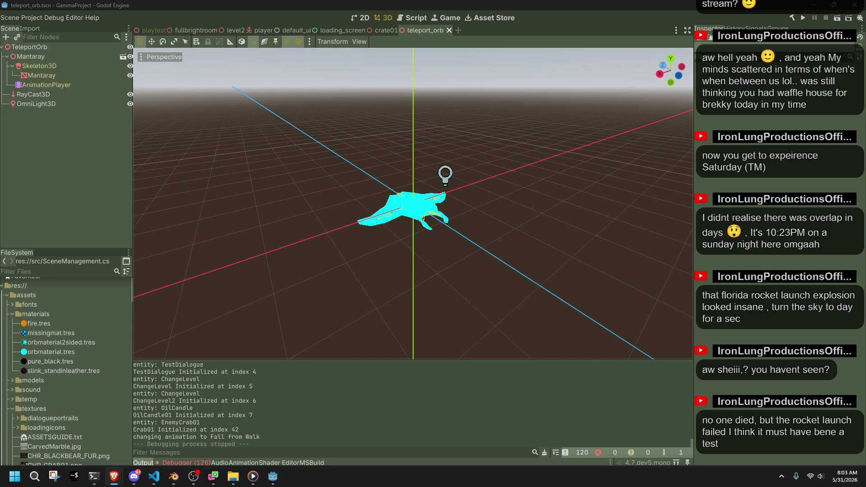
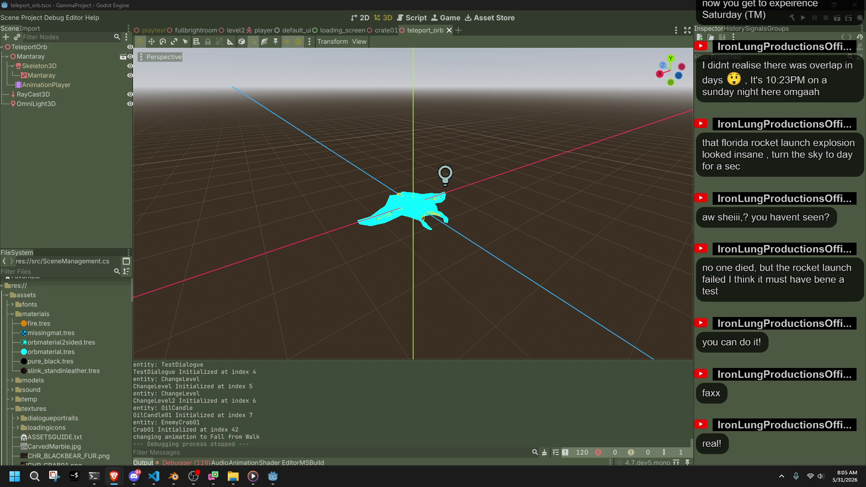
Cut the eight player, enemy and projectile reset lines out of InitializeScene in Main.cs
click(154, 476)
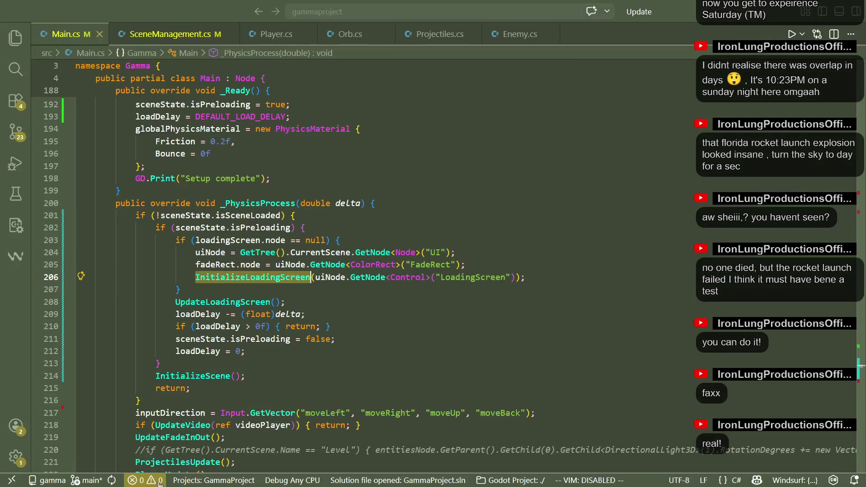
scroll(374, 368, down, 7)
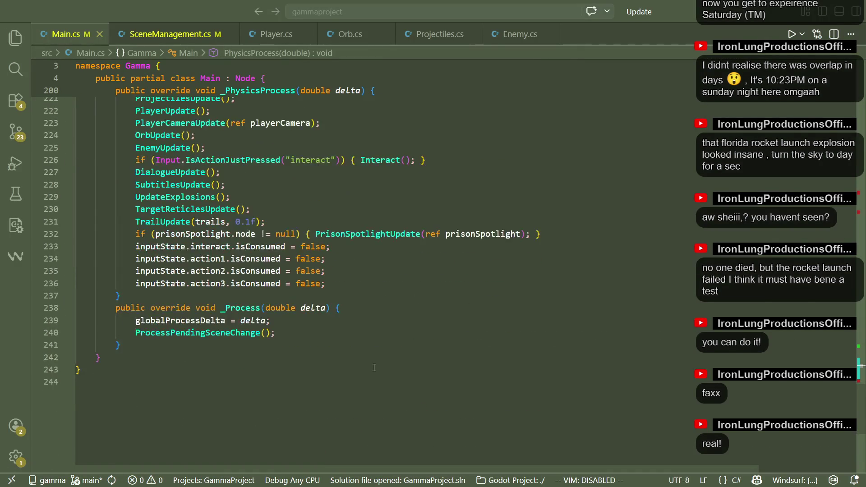
scroll(374, 368, up, 20)
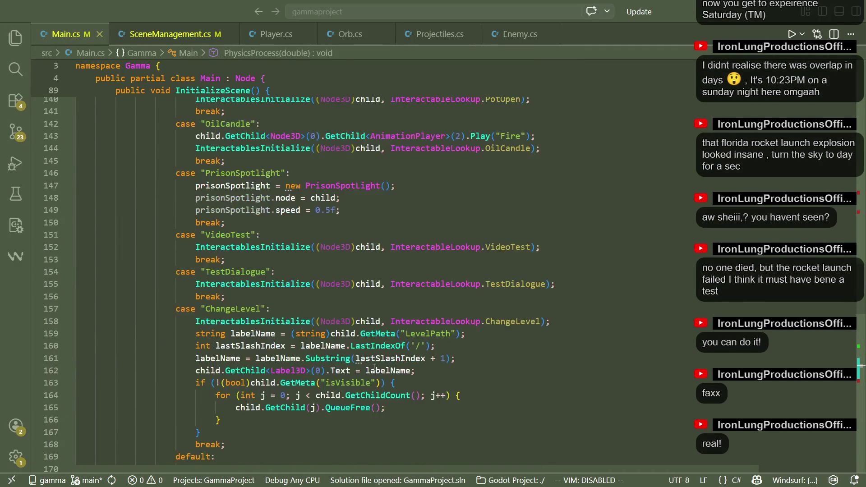
scroll(373, 368, up, 13)
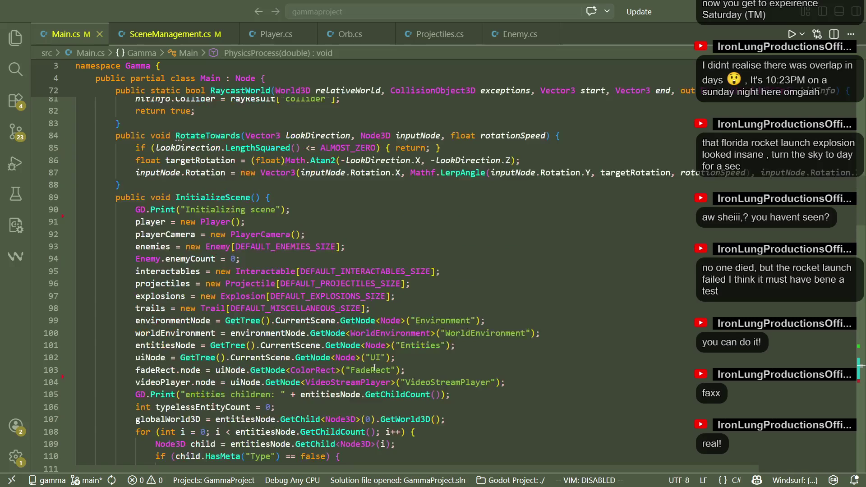
click(254, 222)
mouse_move(403, 308)
mouse_down()
mouse_move(397, 272)
mouse_move(291, 209)
mouse_up()
key(ctrl+c)
key(BackSpace)
Paste the reset lines into ClearScene after the Clearing scene print, and save both files
key(ctrl+Page_Down)
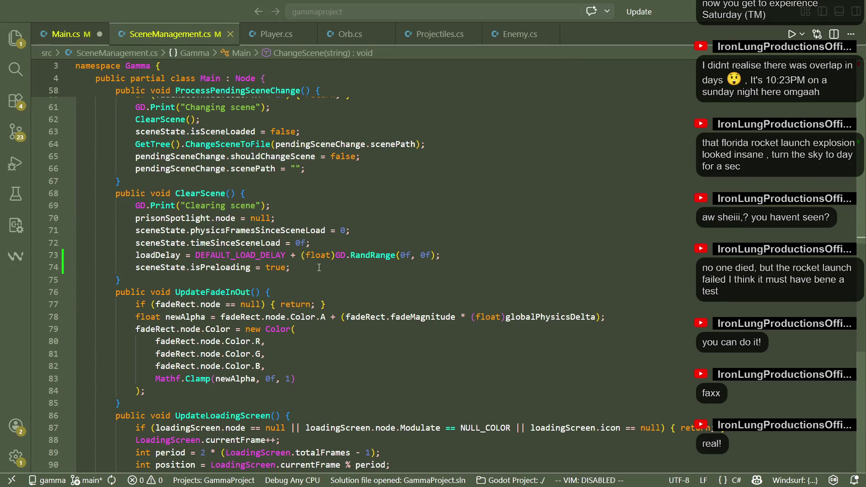
click(318, 268)
click(295, 209)
key(ctrl+v)
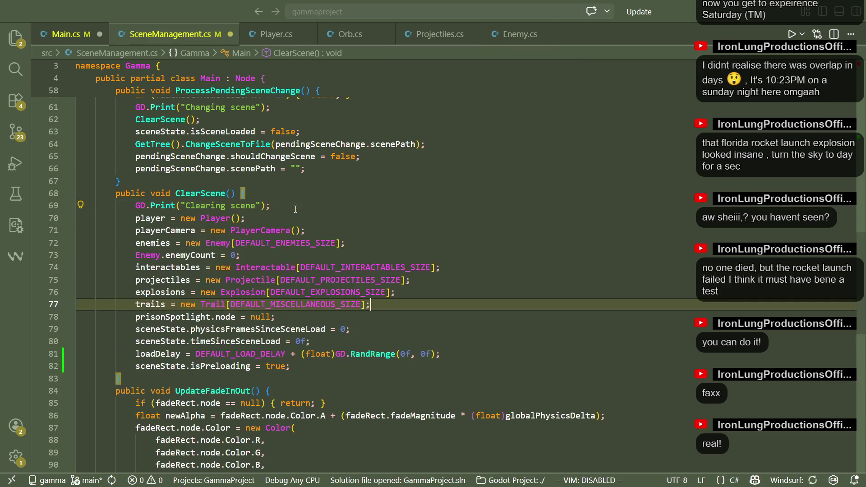
key(Down)
key(ctrl+s)
key(ctrl+Tab)
key(ctrl+s)
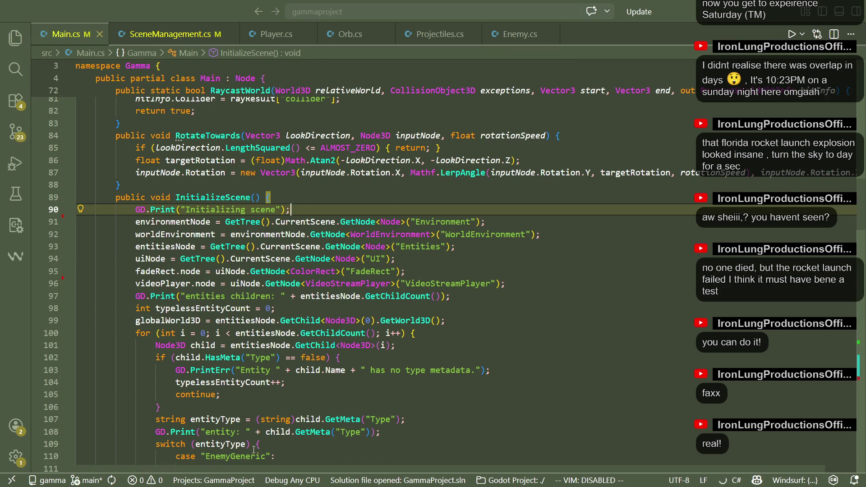
key(alt+Tab)
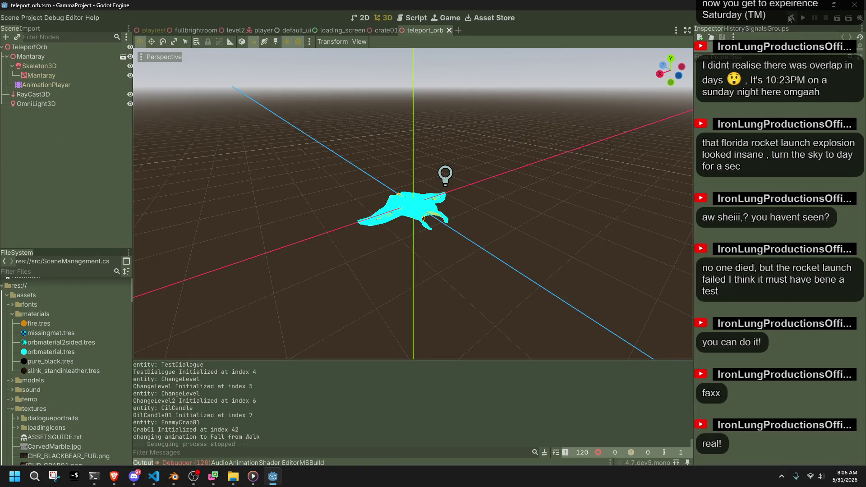
Run and stop the game, then open the first EnemyInitialize NullReferenceException at Enemy.cs line 96
click(802, 18)
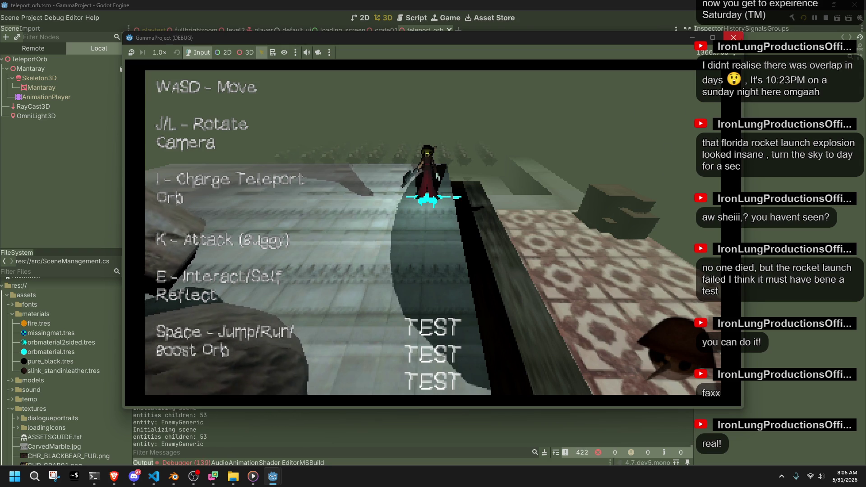
key(F8)
click(198, 462)
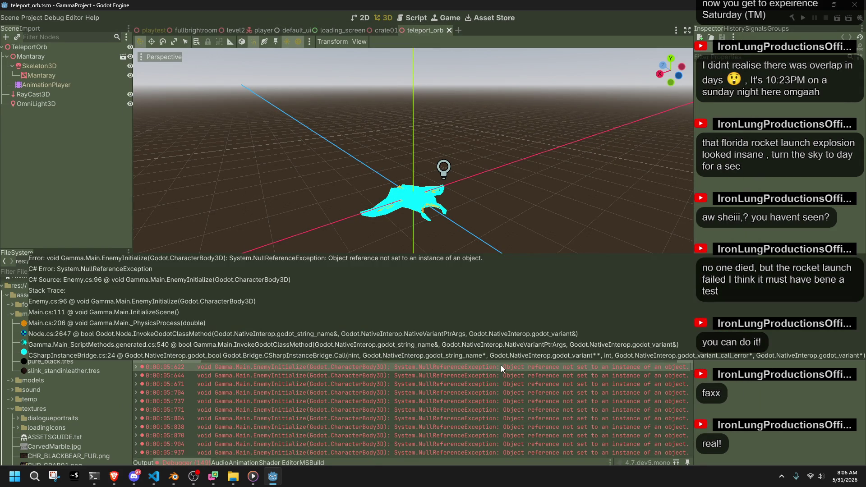
double_click(501, 365)
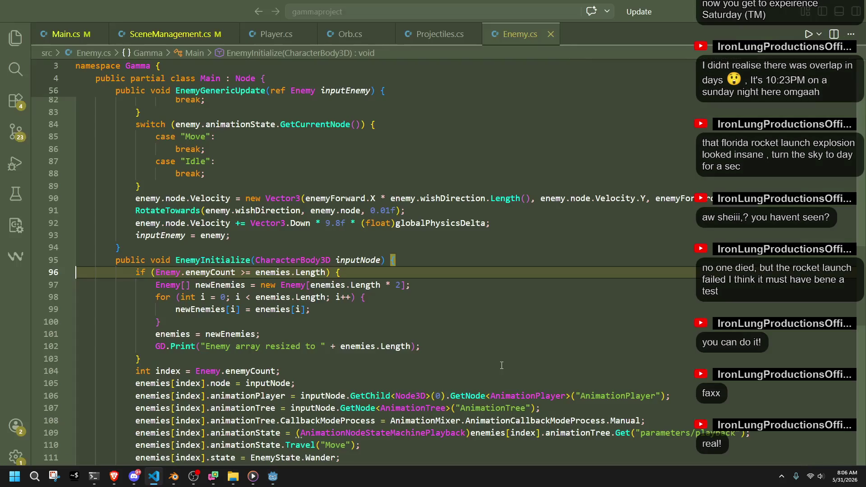
Inspect enemyCount and the enemy array resize loop above EnemyInitialize in Enemy.cs
double_click(216, 272)
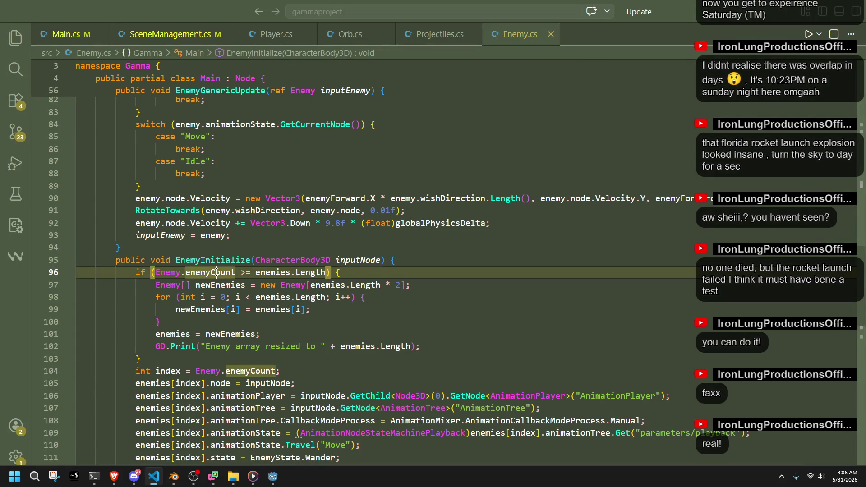
click(319, 322)
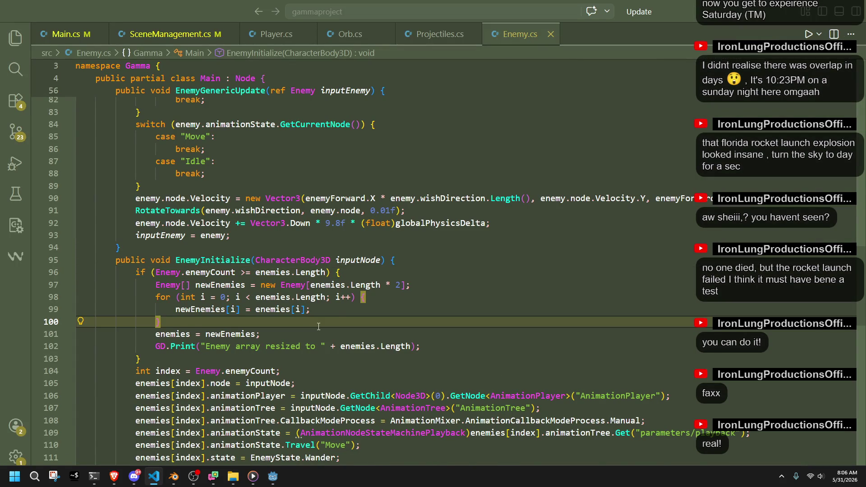
scroll(319, 326, up, 1)
scroll(319, 326, up, 1)
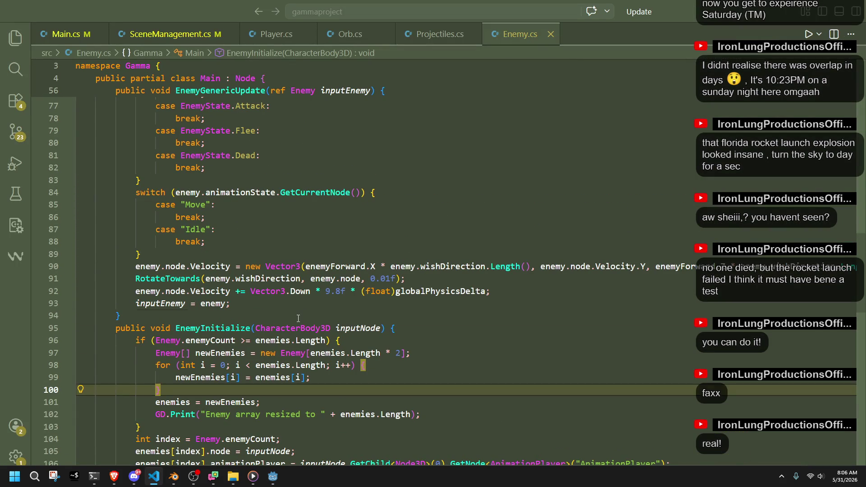
click(298, 319)
Compare Main.cs with ClearScene in SceneManagement.cs and select null on the line 78 spotlight reset
click(66, 34)
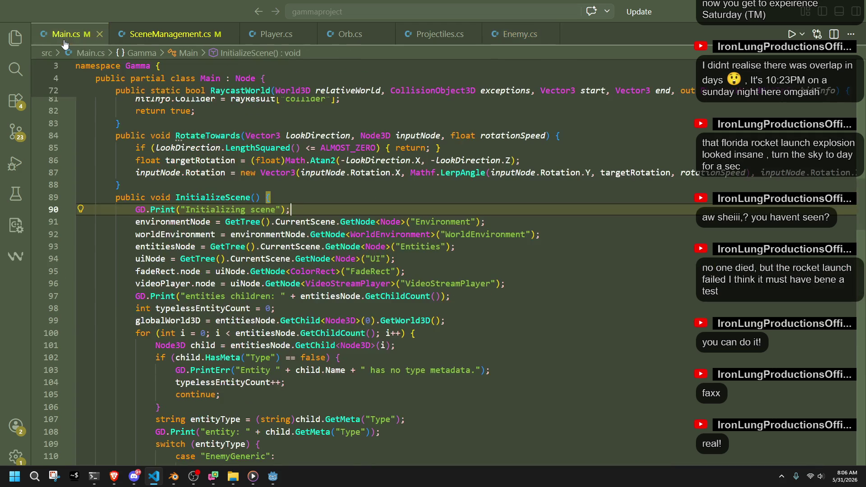
click(144, 35)
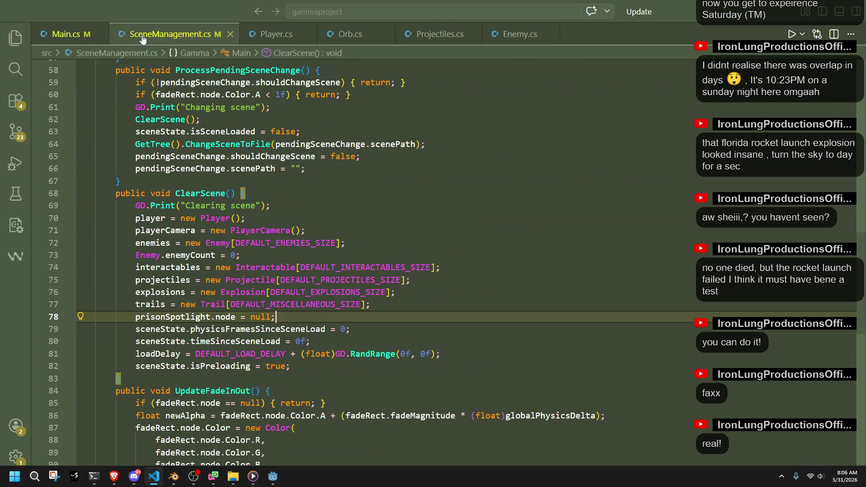
click(423, 327)
key(Up)
key(Up)
key(Home)
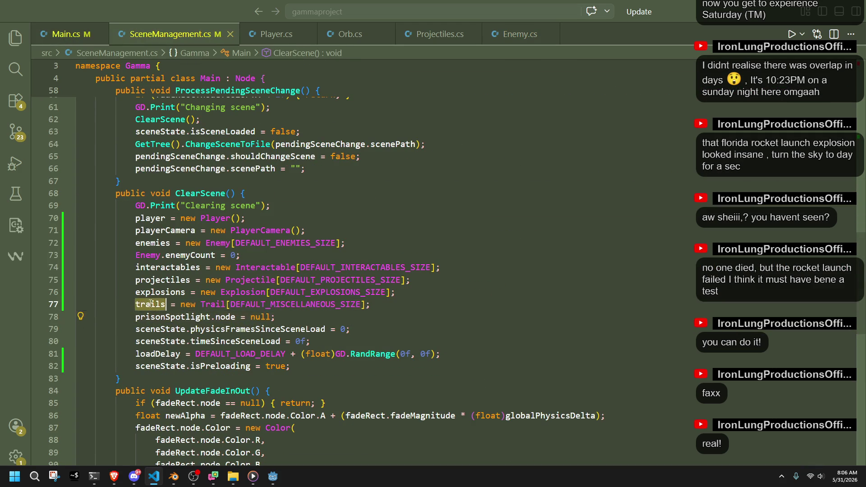
click(58, 43)
scroll(336, 248, up, 4)
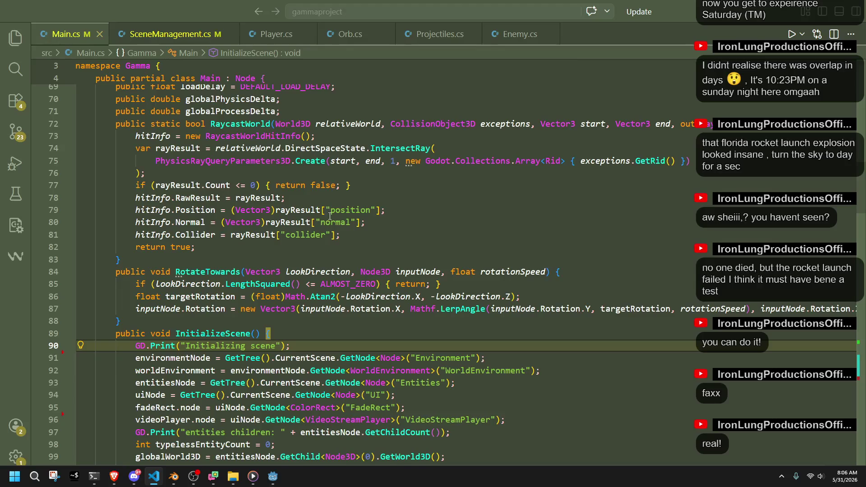
click(170, 34)
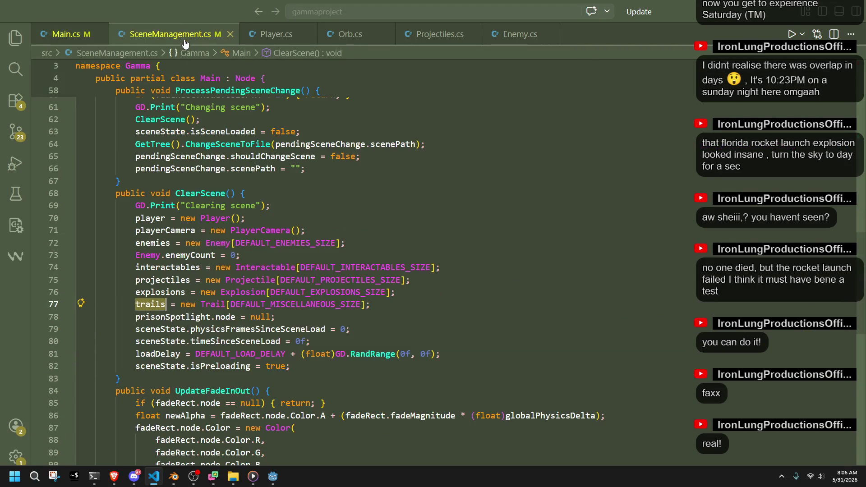
click(285, 317)
double_click(261, 318)
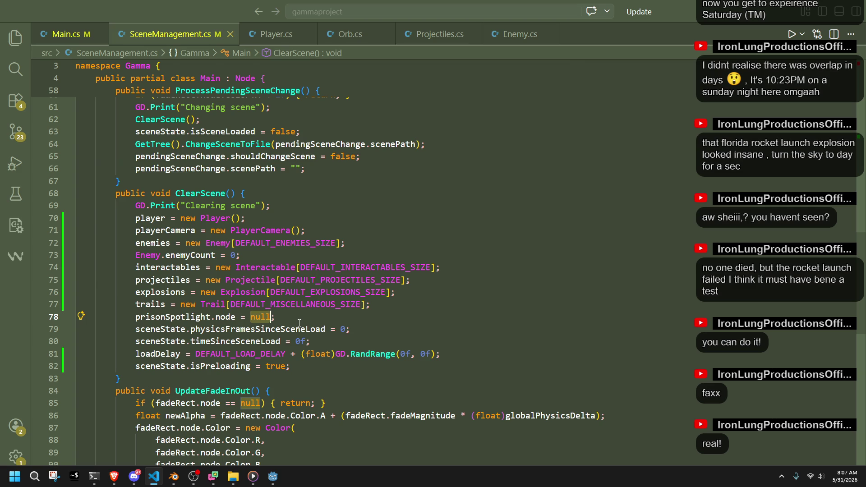
Type 'n' over the selected null on line 78, then return to Godot
text(n)
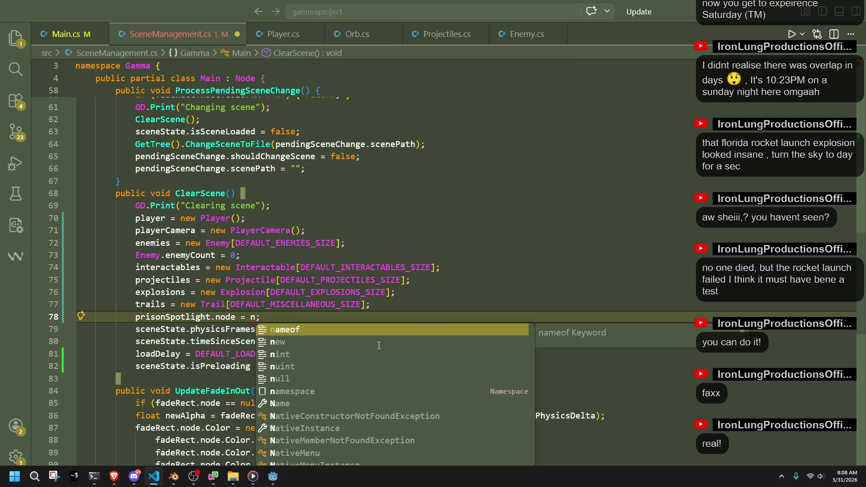
click(272, 476)
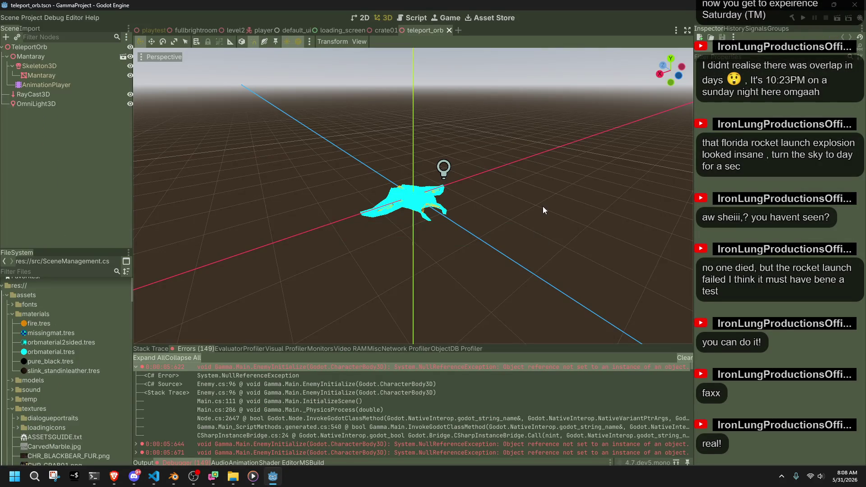
Scroll through Godot's 149 errors, then check the InteractableLookup line in Main.cs
scroll(577, 408, down, 3)
scroll(578, 408, down, 10)
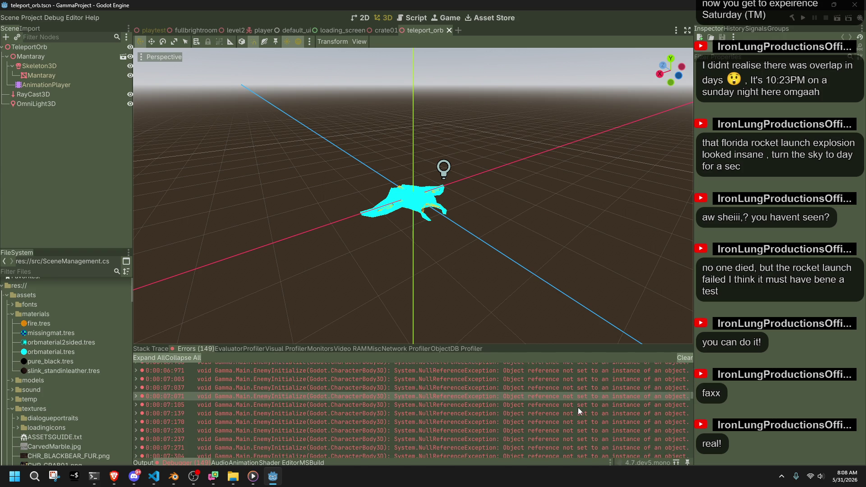
scroll(577, 407, up, 13)
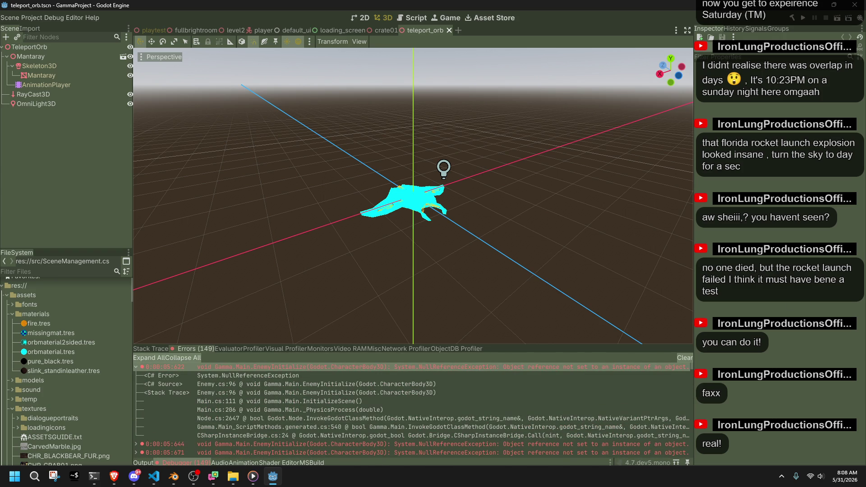
key(alt+Tab)
key(alt+Tab)
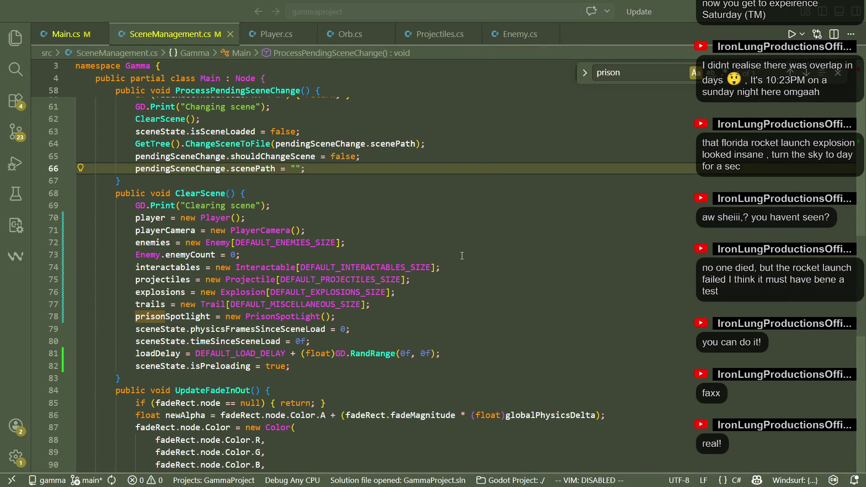
click(63, 34)
click(461, 239)
key(Down)
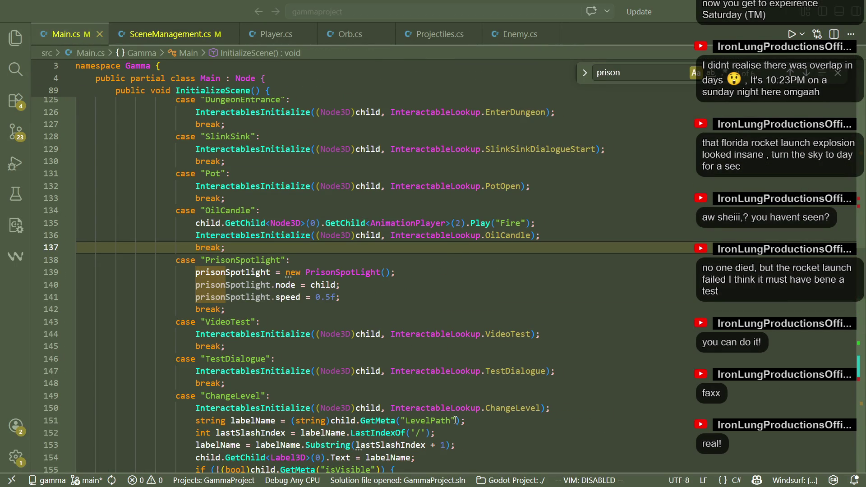
key(alt+Tab)
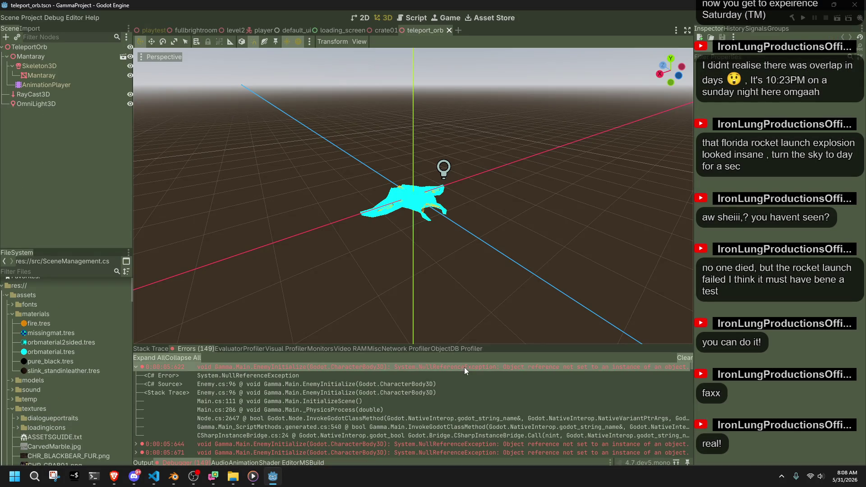
key(alt+Tab)
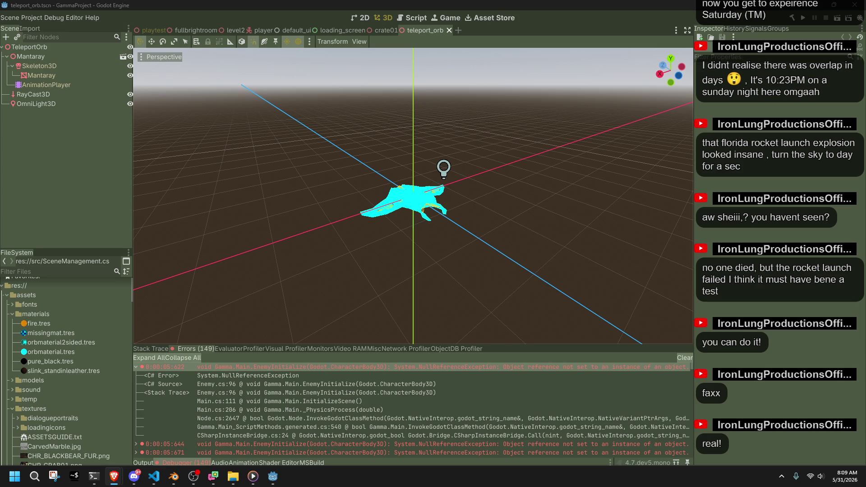
Scroll Main.cs from its field declarations down to the InitializeScene Type metadata loop
click(153, 476)
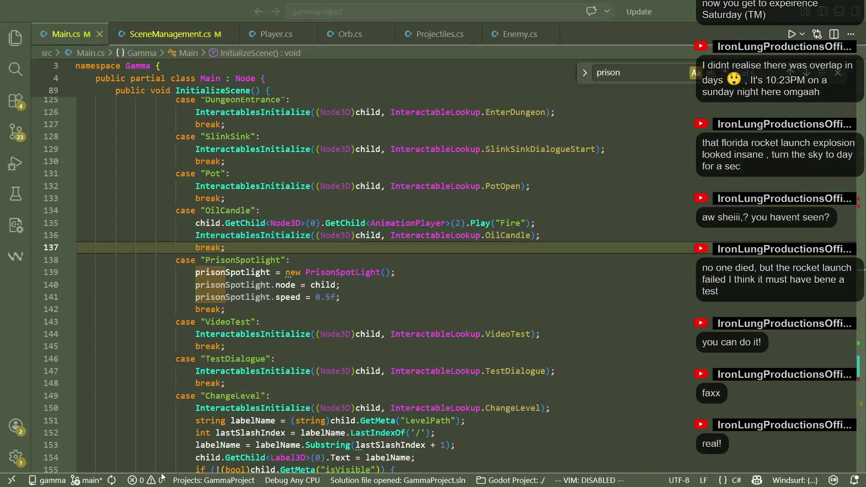
scroll(282, 409, up, 20)
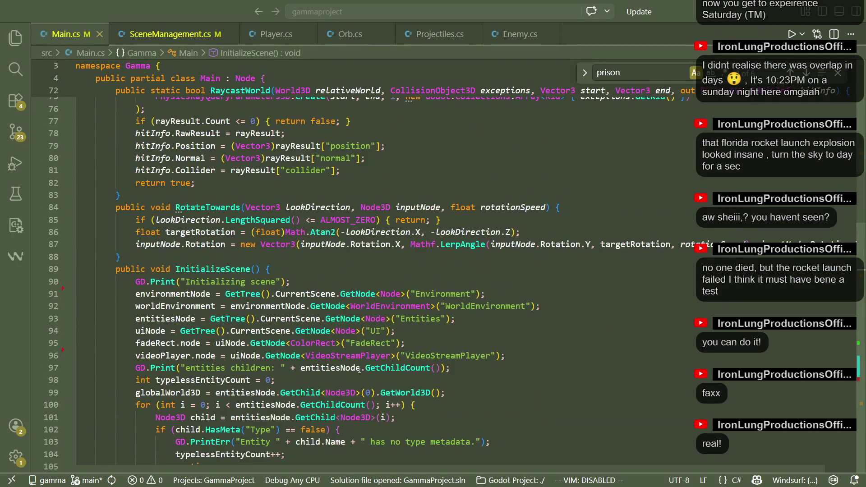
scroll(360, 369, up, 2)
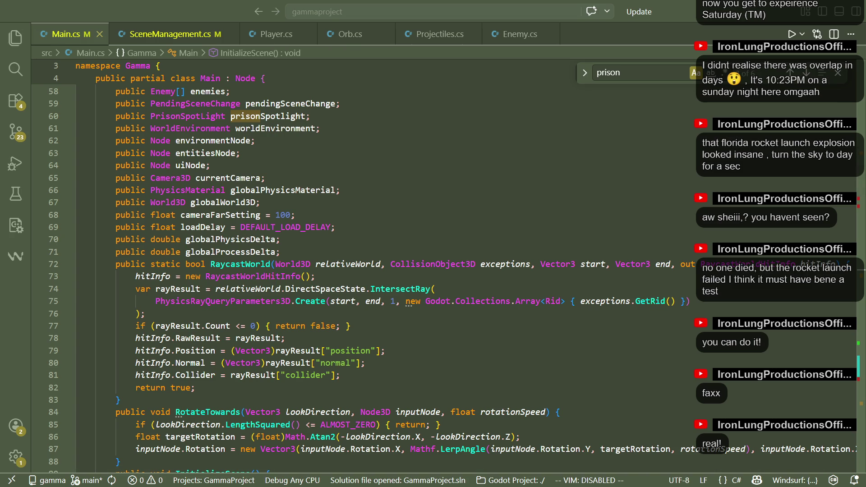
scroll(358, 286, down, 2)
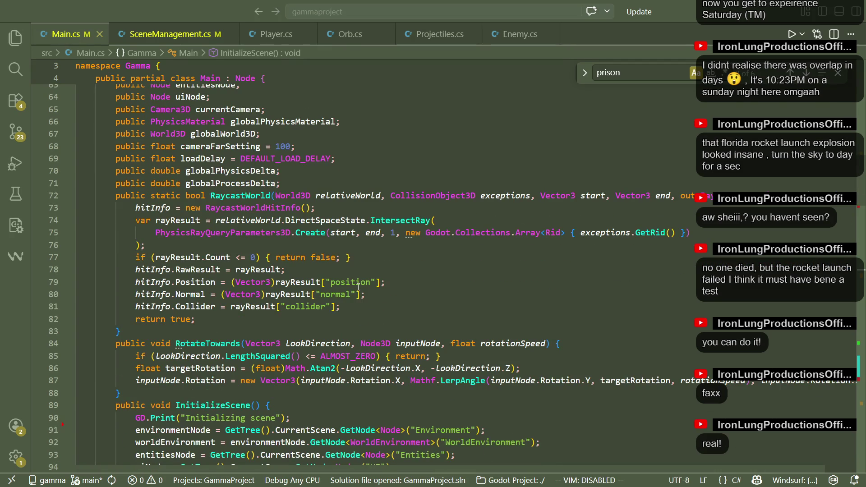
scroll(299, 336, down, 4)
scroll(297, 335, up, 7)
scroll(293, 335, down, 7)
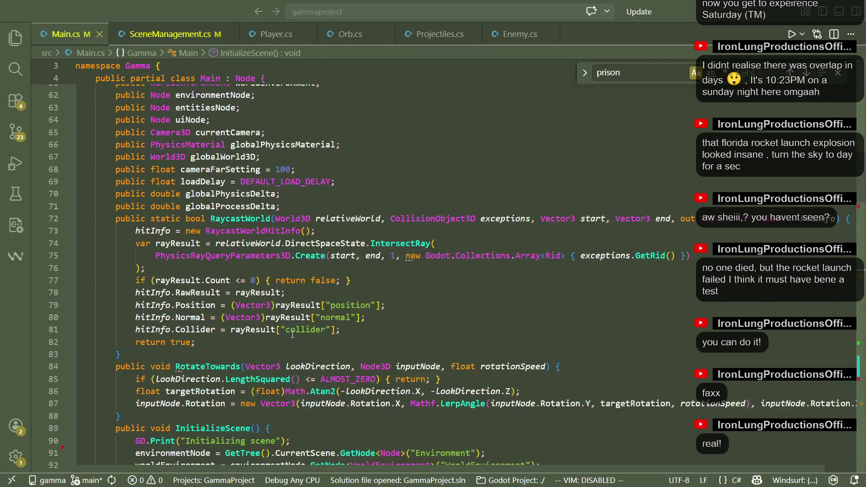
scroll(293, 334, down, 3)
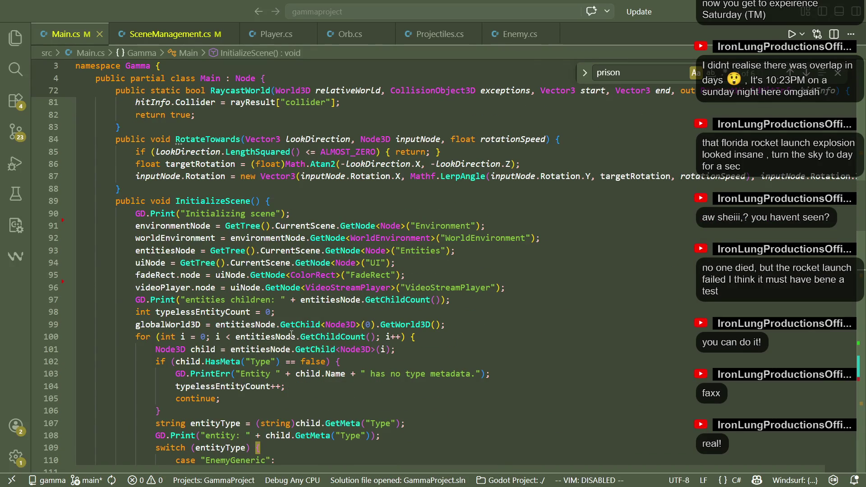
scroll(292, 335, down, 20)
Add a ClearScene(); call in _Ready after the physics material block and save Main.cs
scroll(259, 373, down, 6)
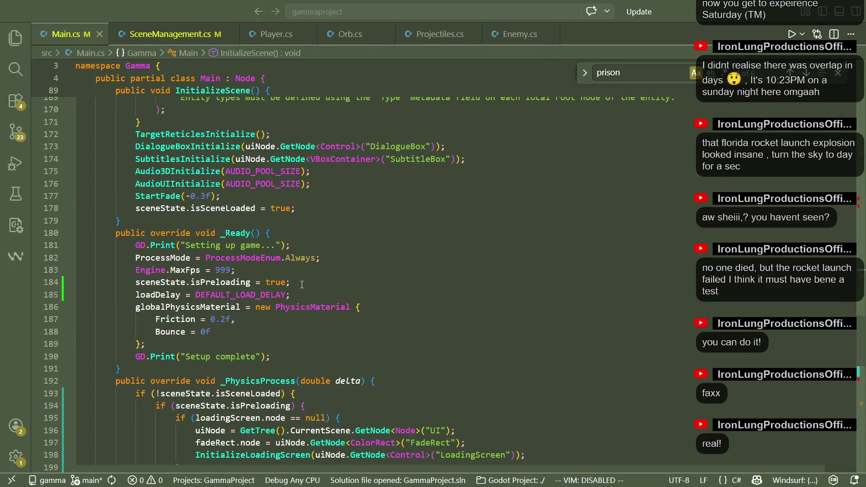
click(303, 284)
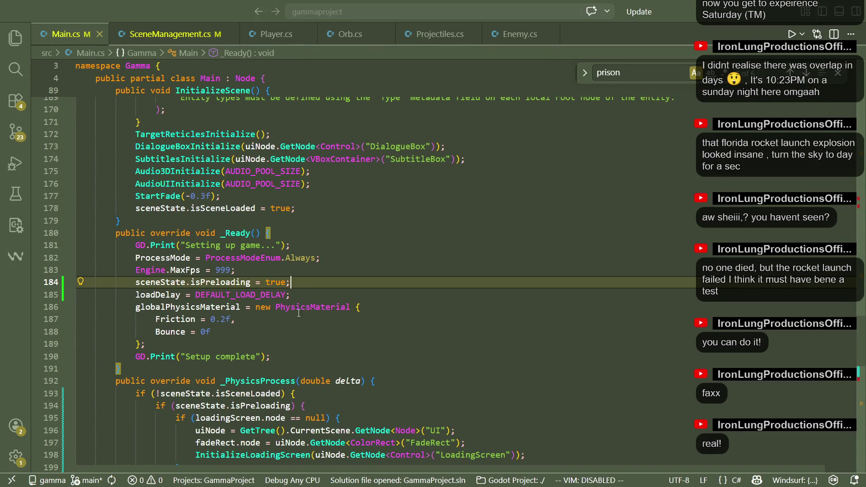
click(286, 344)
key(Return)
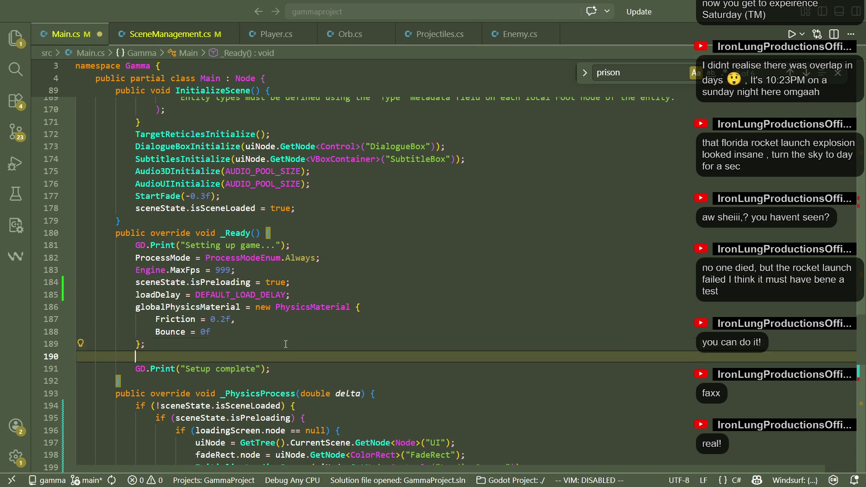
text(ClearScene)
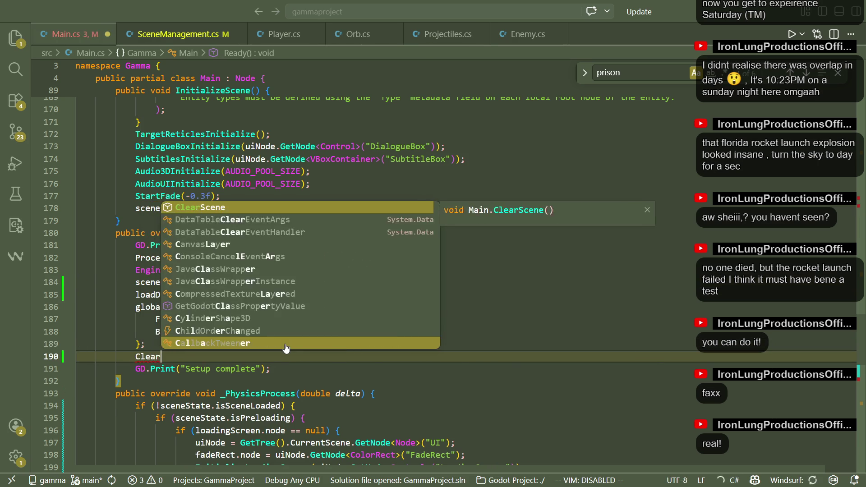
key(Escape)
text(();)
key(ctrl+s)
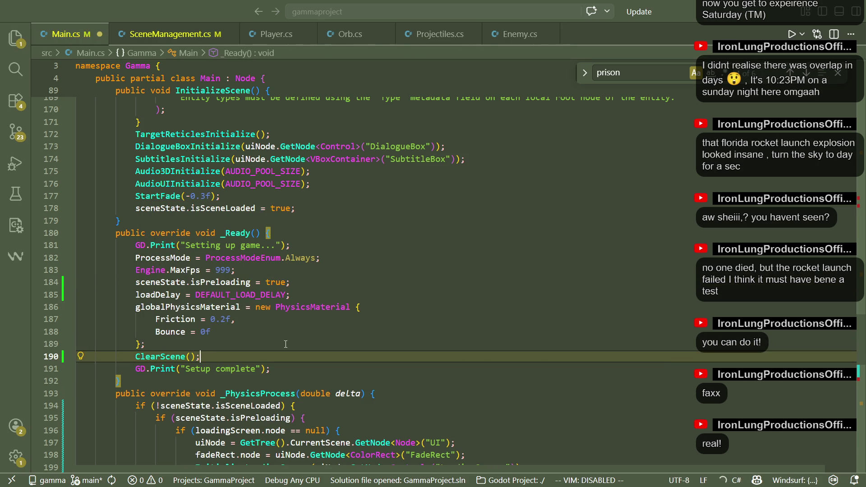
click(293, 344)
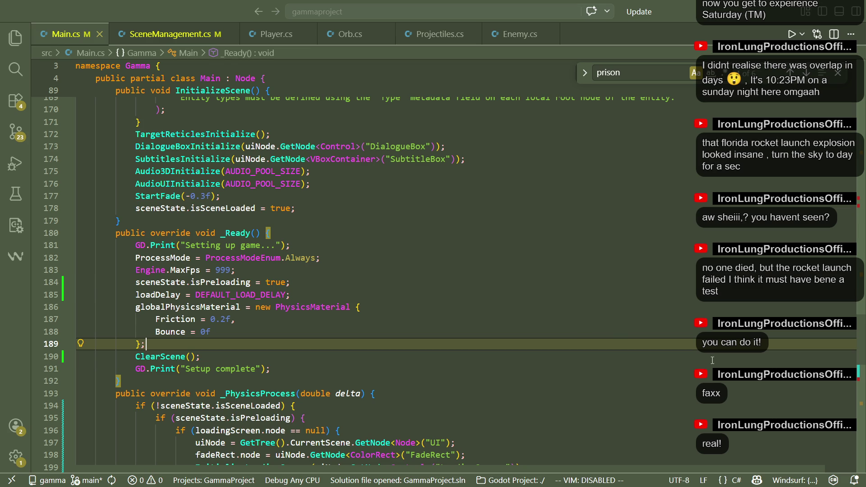
key(alt+Tab)
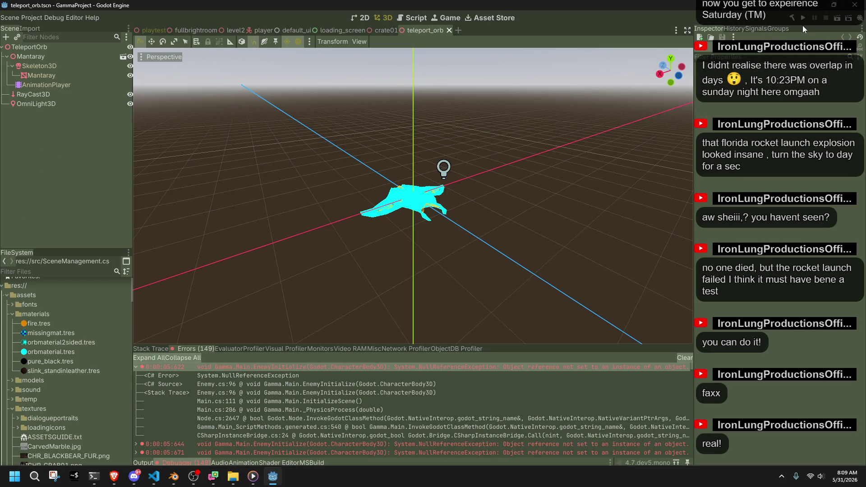
Play-test and stop the game, then review the 1531 non-finite transform errors
click(803, 26)
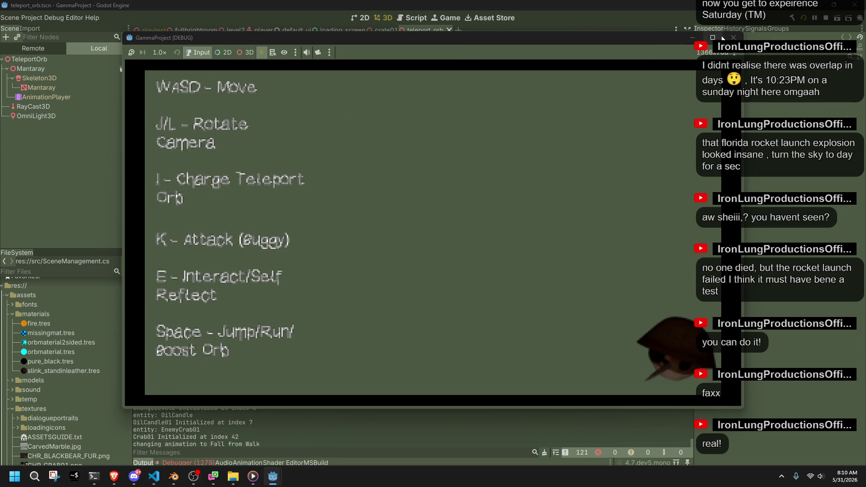
click(733, 38)
click(184, 463)
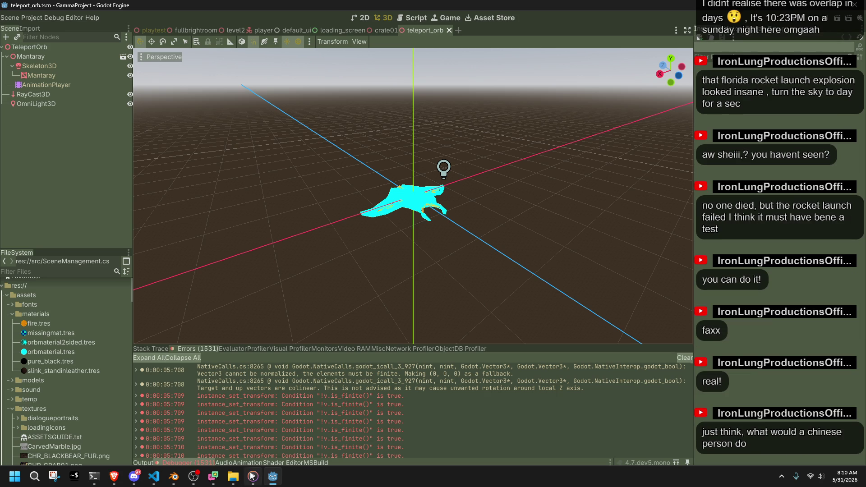
click(153, 476)
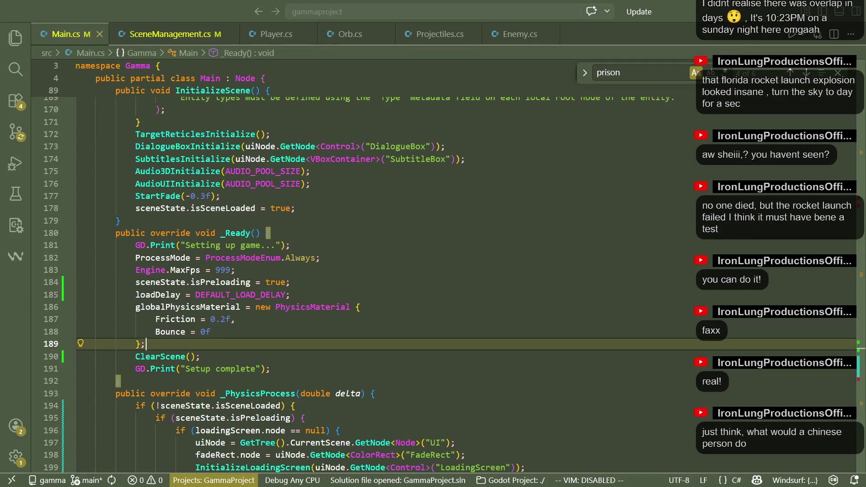
Undo the ClearScene call and the loading-timing edits in Main.cs, restoring the % 8 version
click(341, 383)
key(ctrl+z)
key(ctrl+z)
key(ctrl+z)
key(ctrl+z)
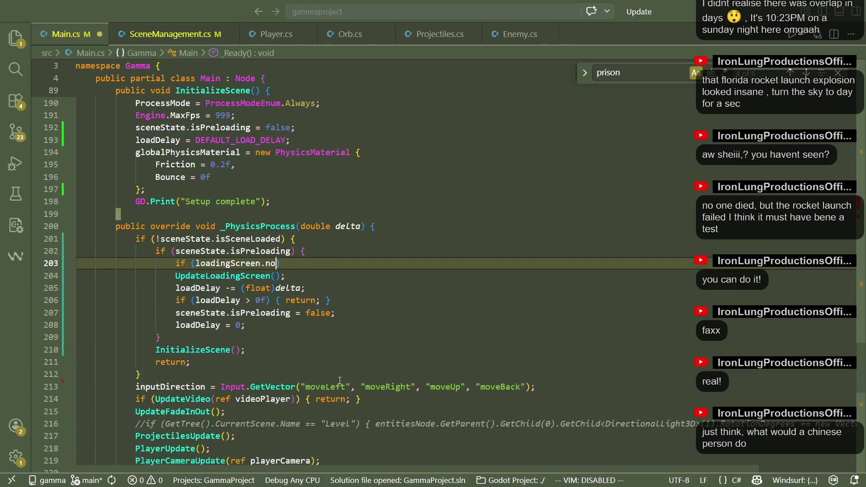
key(ctrl+z)
key(ctrl+z)
key(ctrl+z)
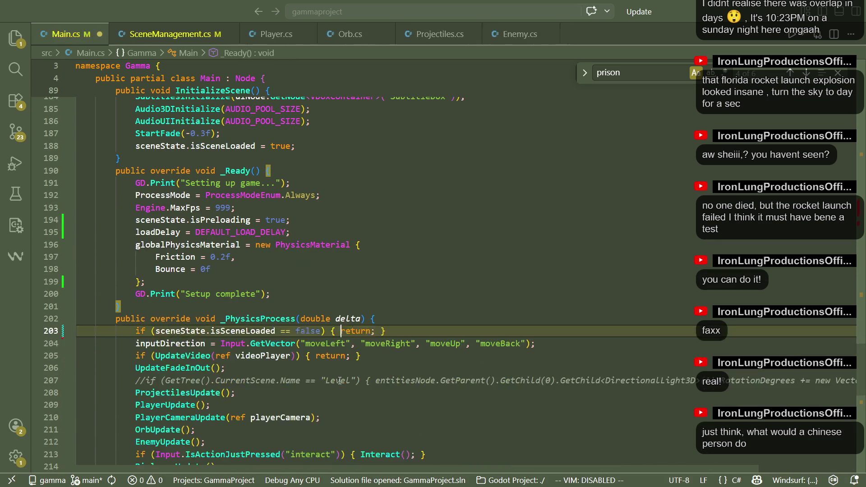
key(ctrl+z)
key(ctrl+z)
key(ctrl+z)
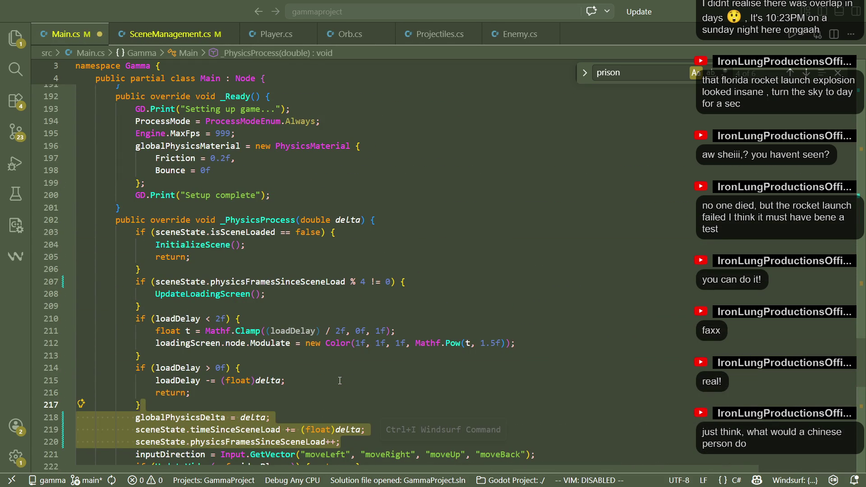
key(ctrl+z)
key(ctrl+z)
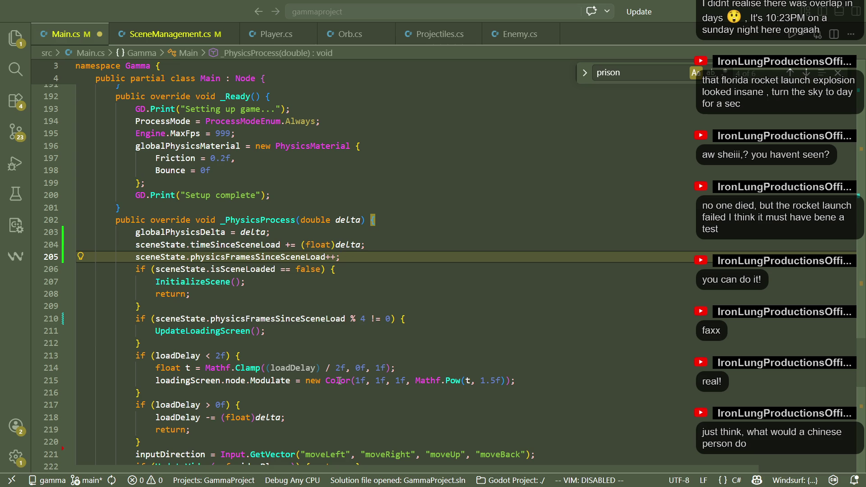
key(ctrl+y)
key(ctrl+y)
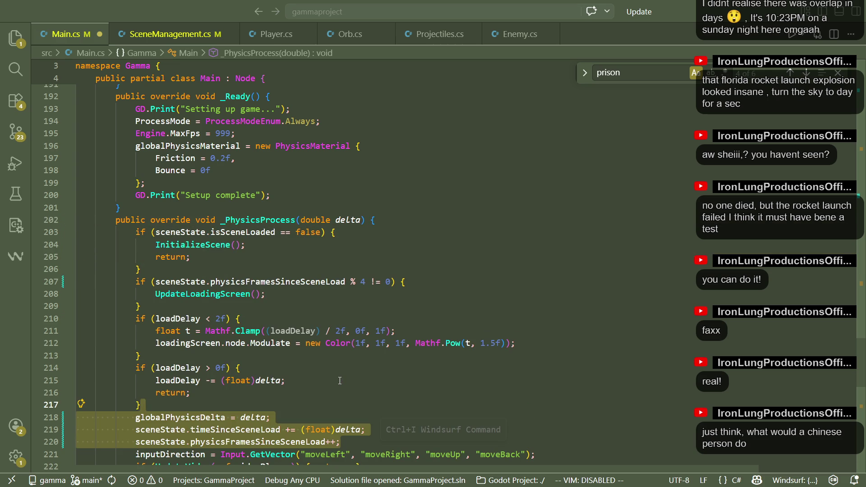
key(alt+Up)
key(alt+Up)
key(alt+Up)
text(8)
Keep undoing the loadDelay and loading-screen edits until _Ready has no isPreloading line
key(ctrl+z)
key(ctrl+z)
key(ctrl+z)
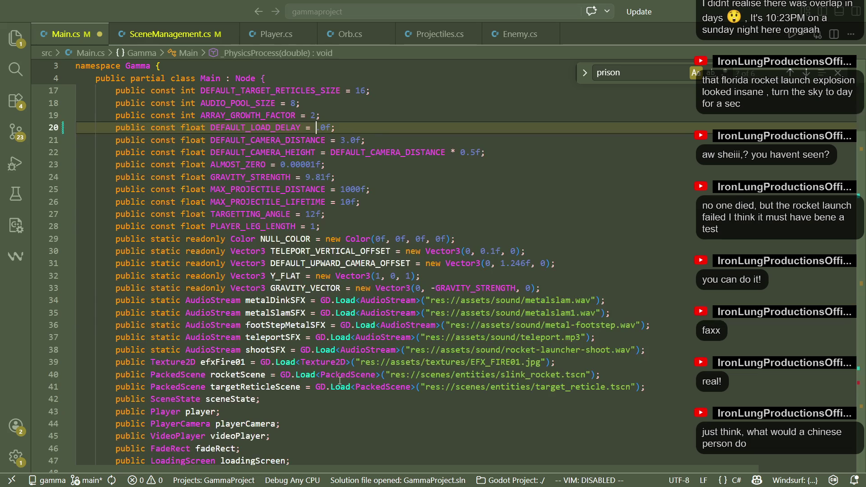
key(ctrl+z)
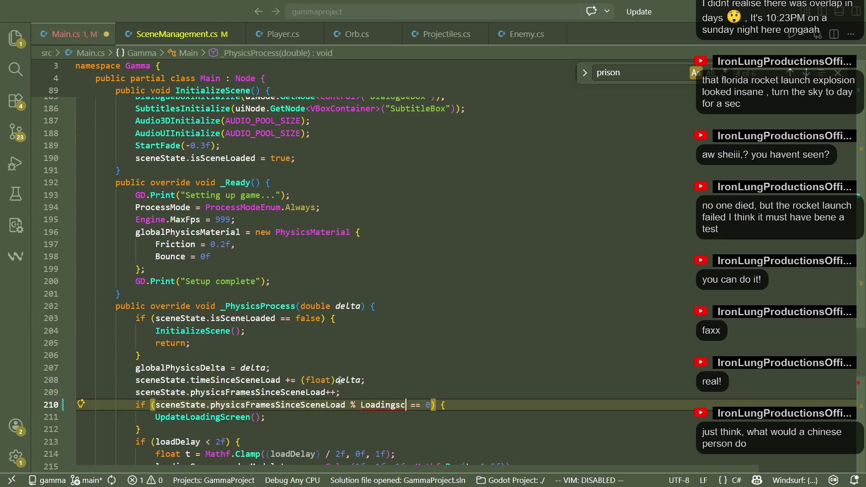
key(ctrl+z)
key(ctrl+z)
key(ctrl+z)
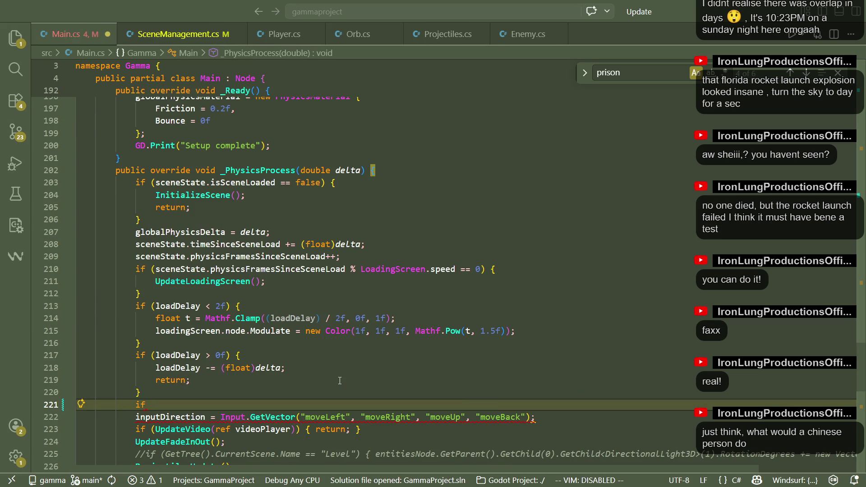
key(ctrl+z)
key(ctrl+z)
key(ctrl+z)
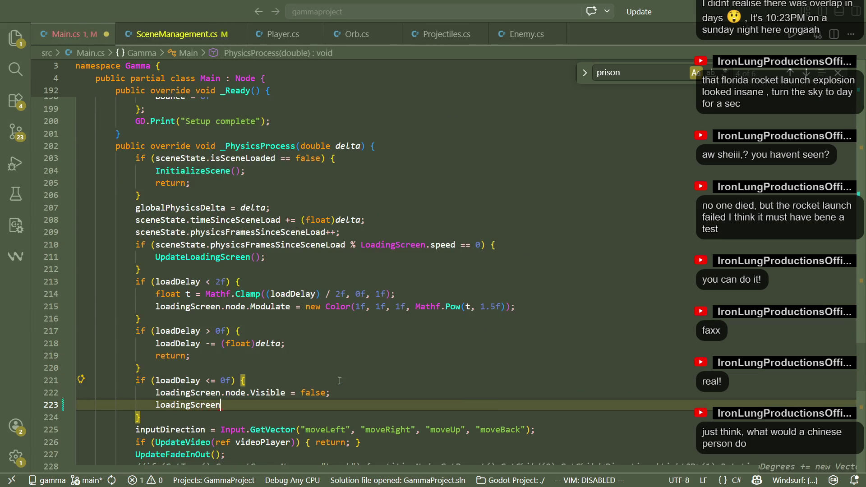
key(ctrl+z)
key(ctrl+z)
key(ctrl+z)
key(ctrl+z)
key(ctrl+z)
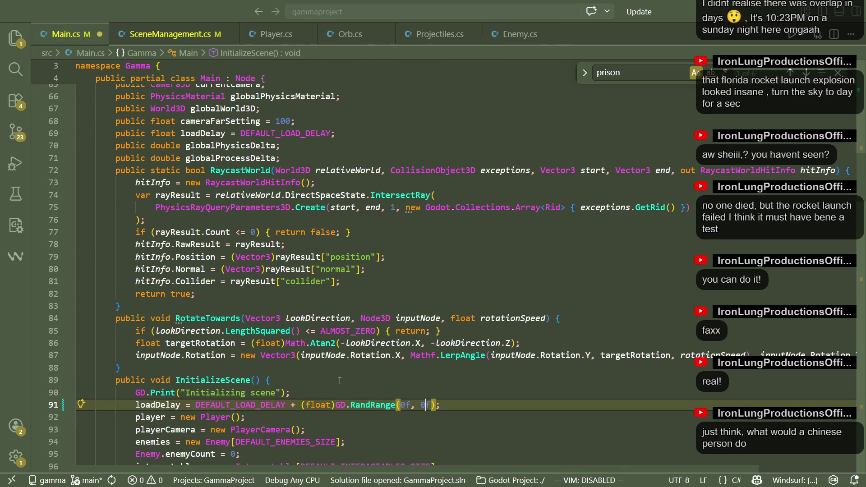
key(ctrl+z)
key(ctrl+z)
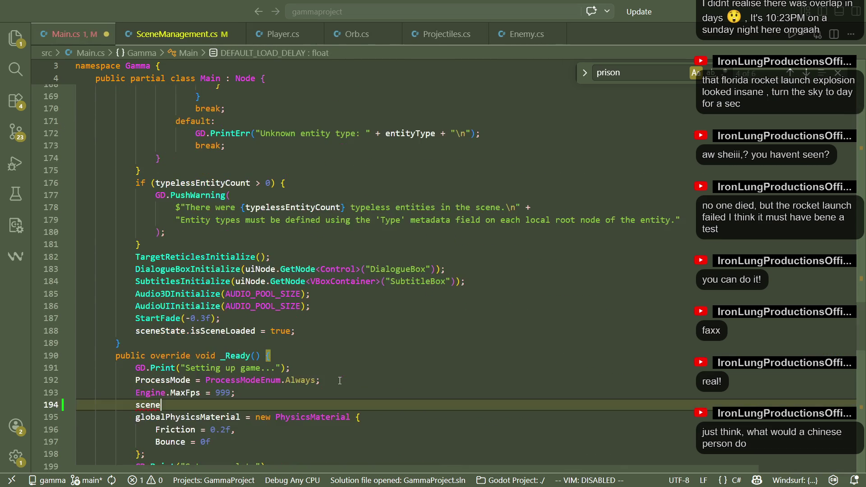
key(ctrl+z)
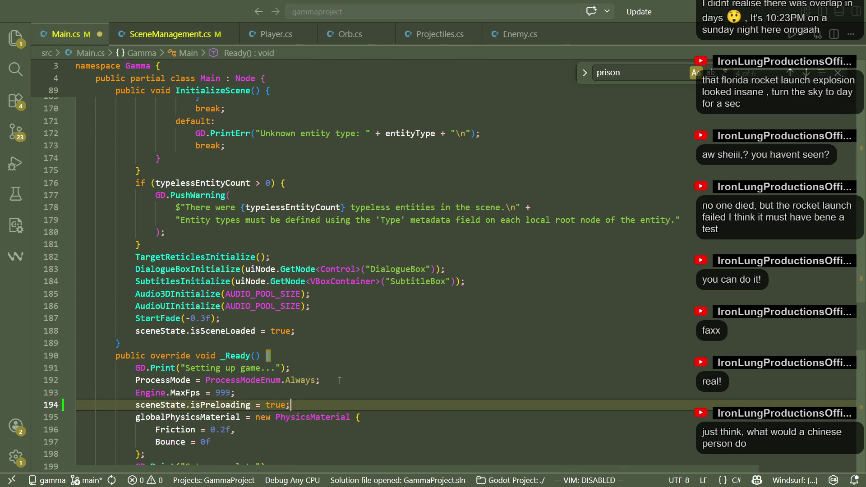
key(ctrl+z)
key(ctrl+z)
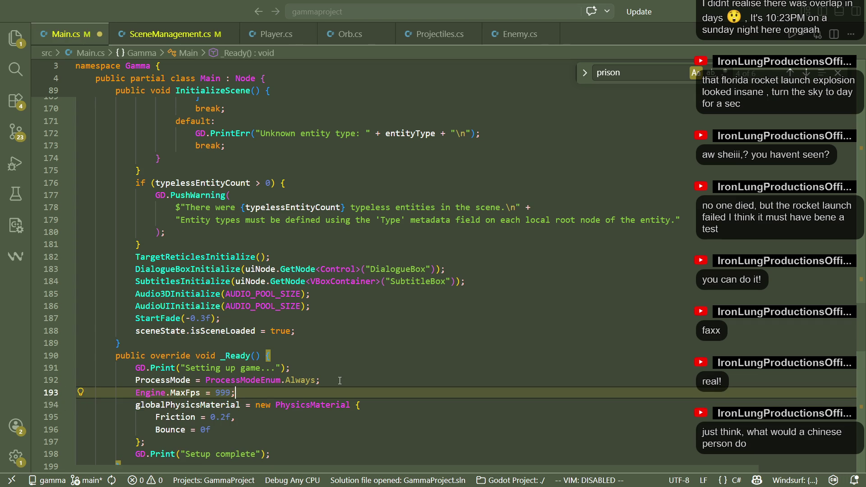
key(ctrl+z)
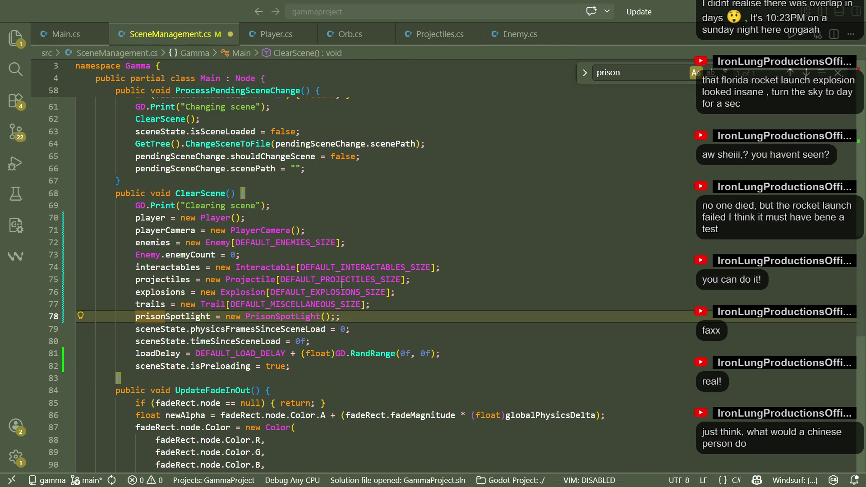
Undo the ClearScene reset, loading-screen and isPreloading field edits in SceneManagement.cs
key(ctrl+z)
key(ctrl+z)
key(ctrl+z)
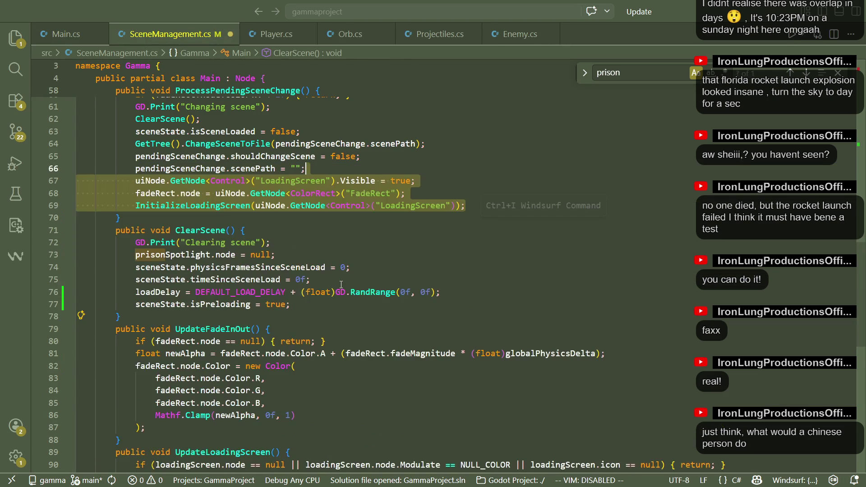
key(ctrl+z)
key(ctrl+z)
key(ctrl+z)
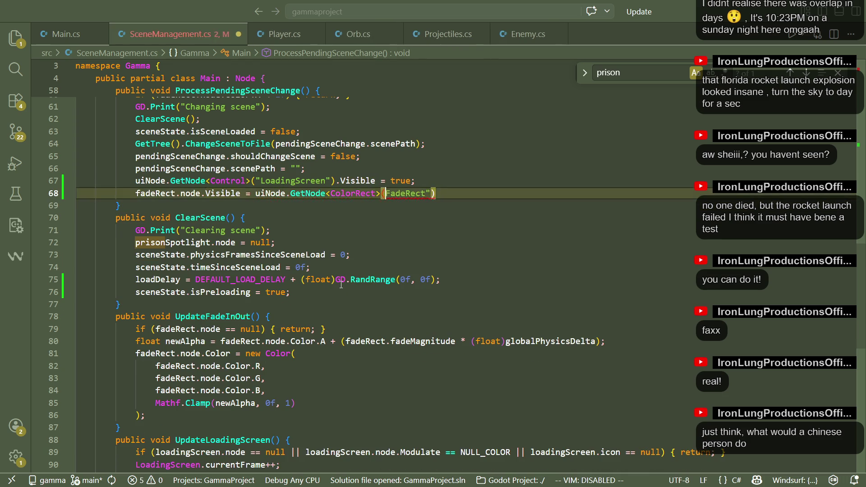
key(BackSpace)
key(BackSpace)
key(BackSpace)
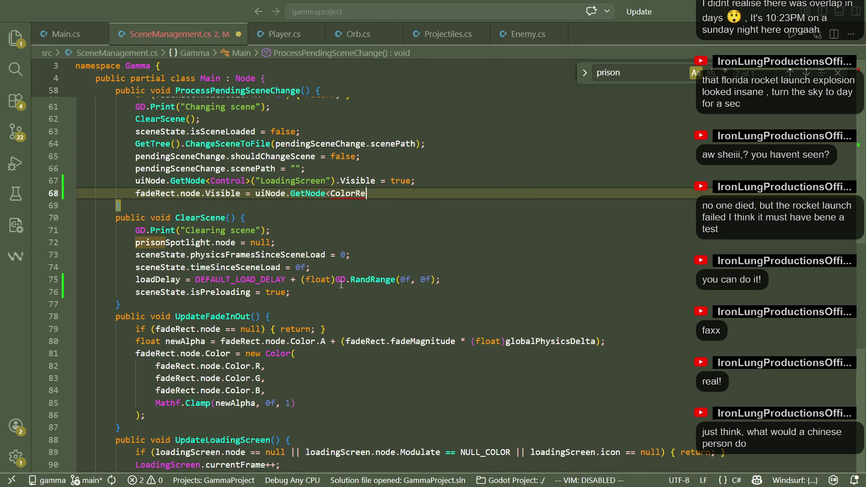
key(ctrl+z)
key(ctrl+z)
key(ctrl+z)
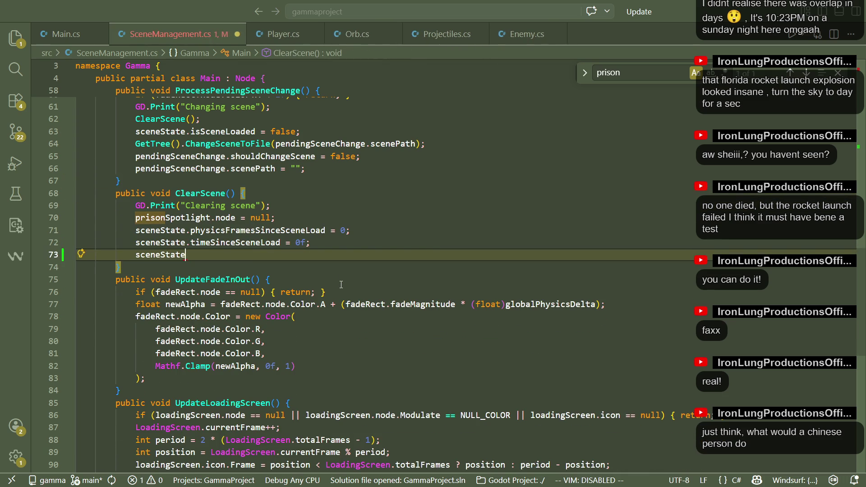
key(ctrl+z)
key(ctrl+z)
key(ctrl+z)
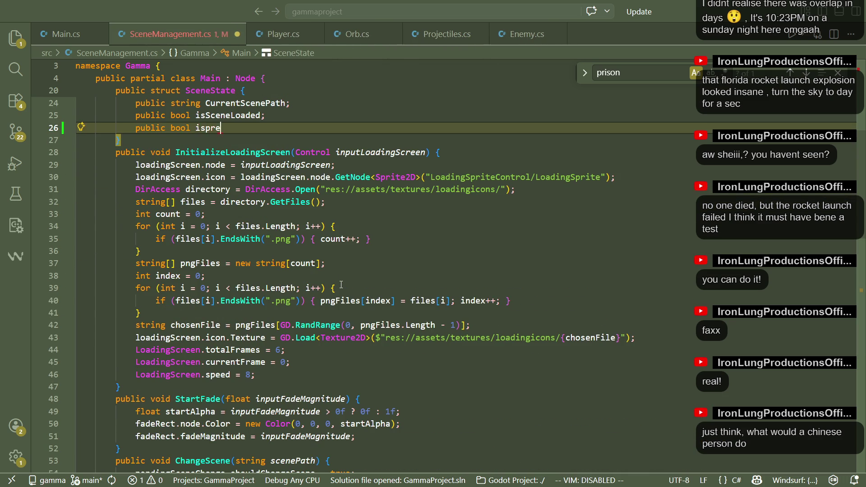
key(ctrl+y)
key(ctrl+y)
key(ctrl+y)
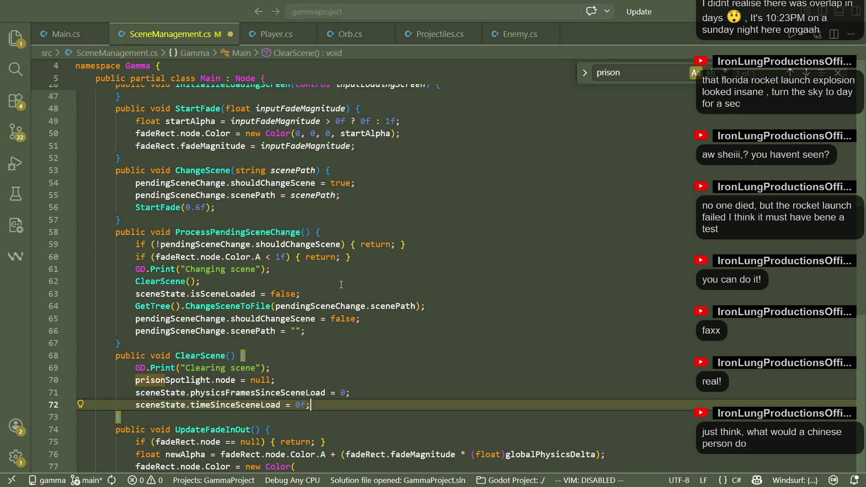
key(ctrl+z)
key(ctrl+z)
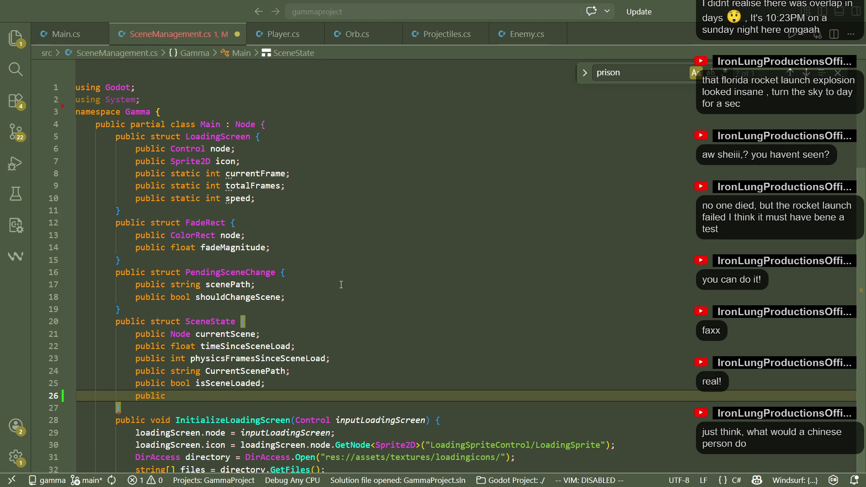
key(ctrl+z)
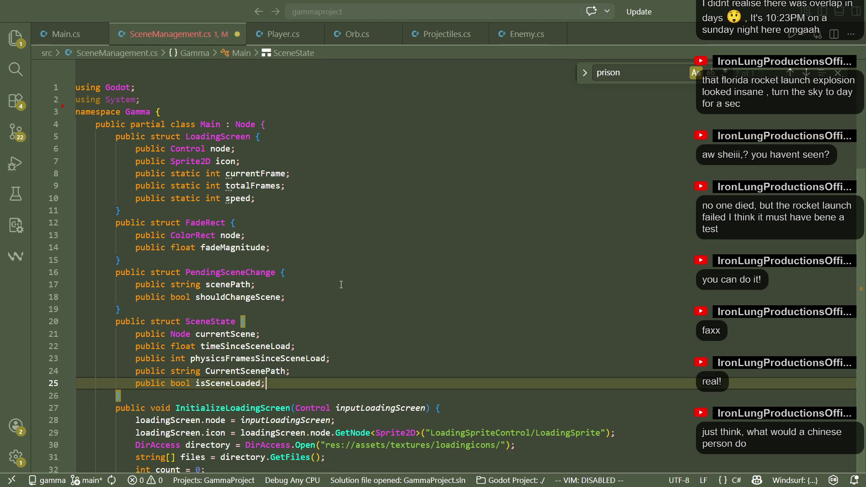
click(341, 285)
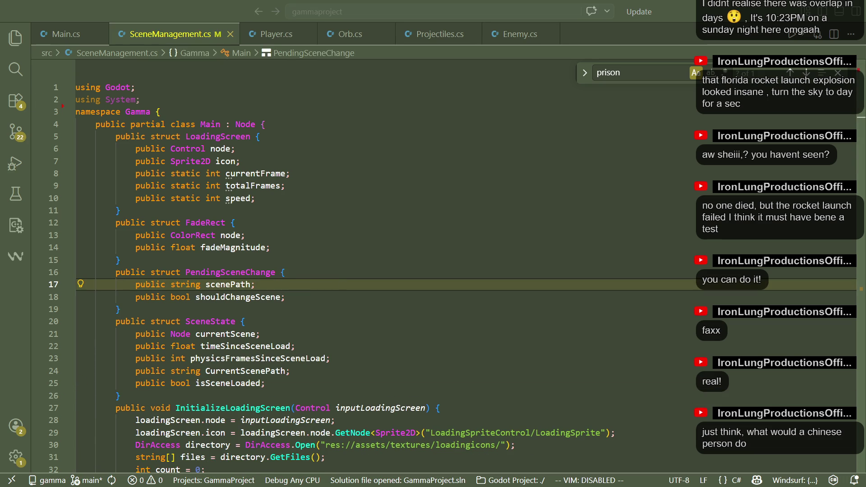
Launch the game and run the character along the ledge and around the dark pillar
key(alt+Tab)
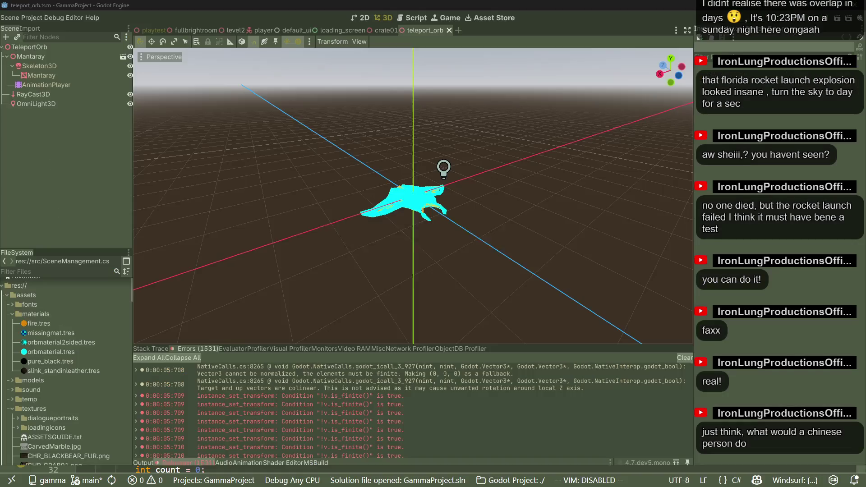
click(805, 21)
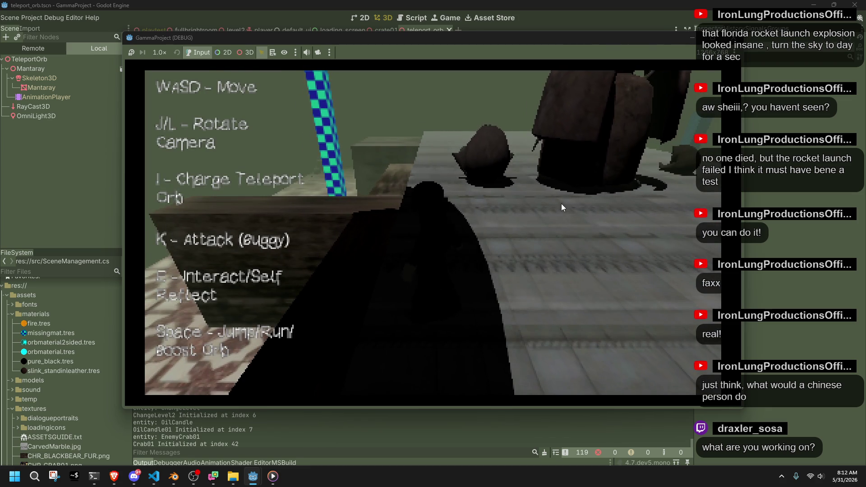
key(w)
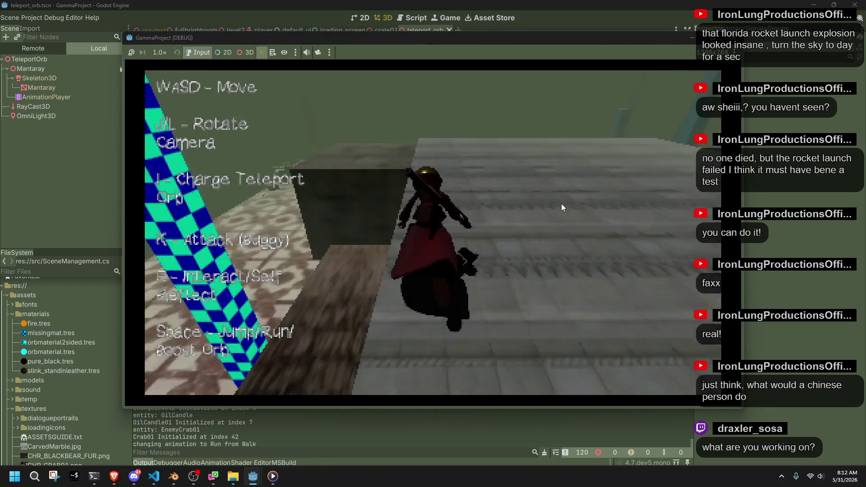
key(d)
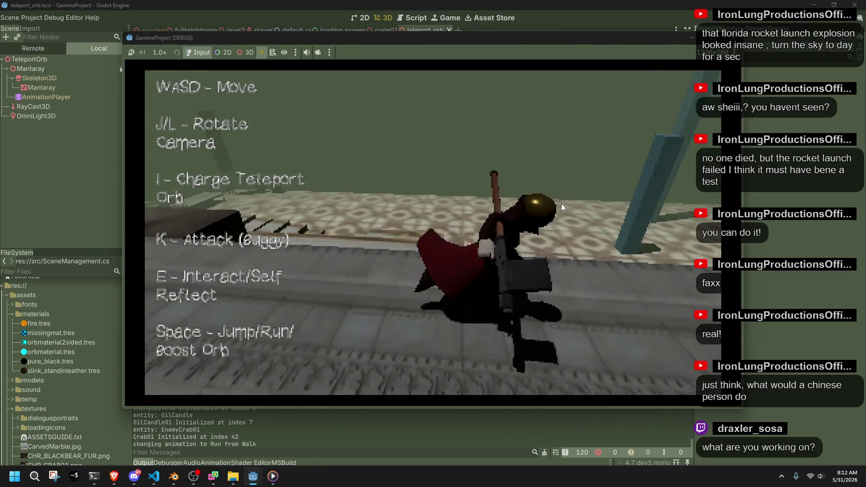
key(a)
key(w)
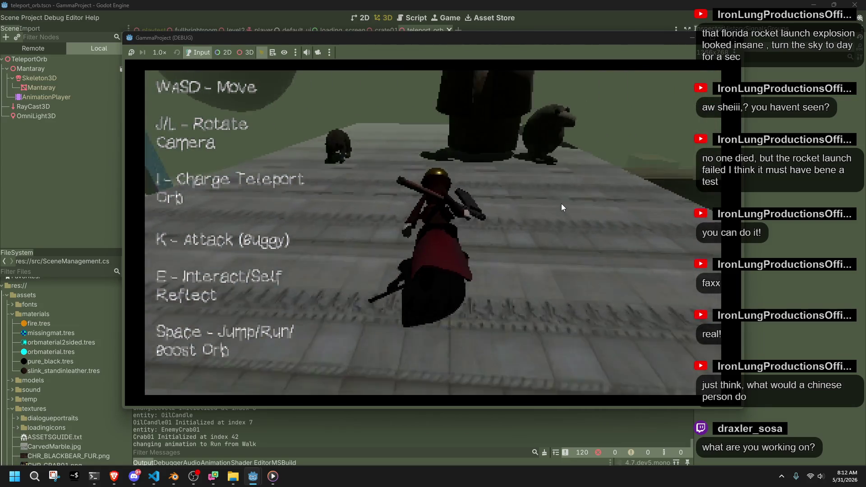
key(a)
Jump onto the upper ledge, turn the camera down the walkway and shoot the teleport orb
key(s)
key(i)
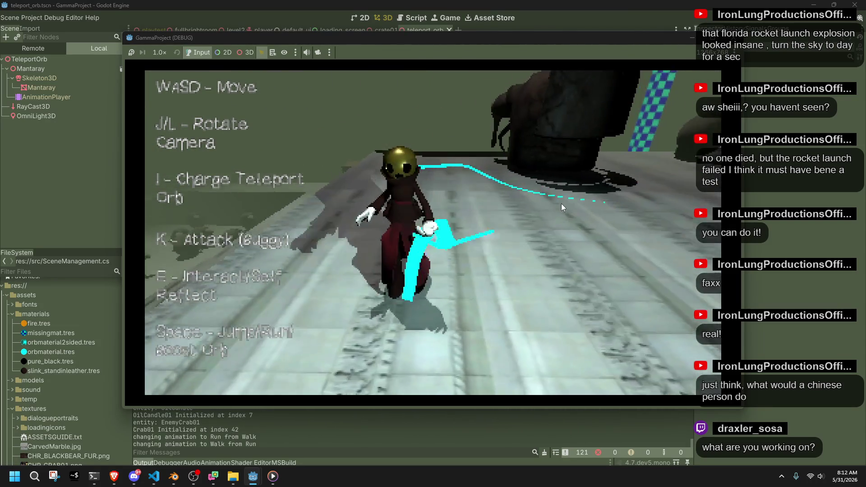
key(w)
key(space)
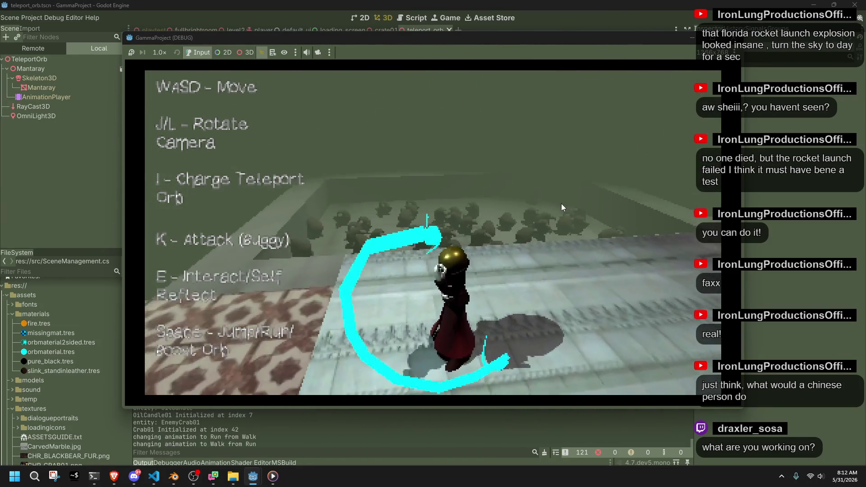
key(w)
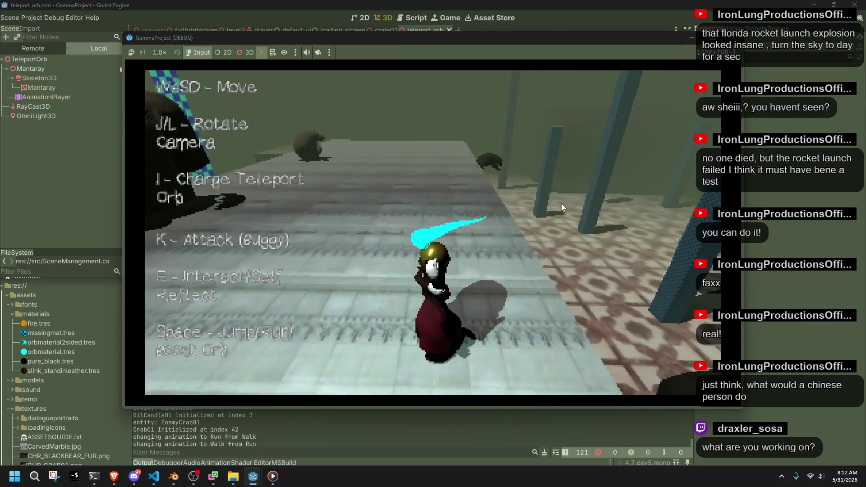
key(j)
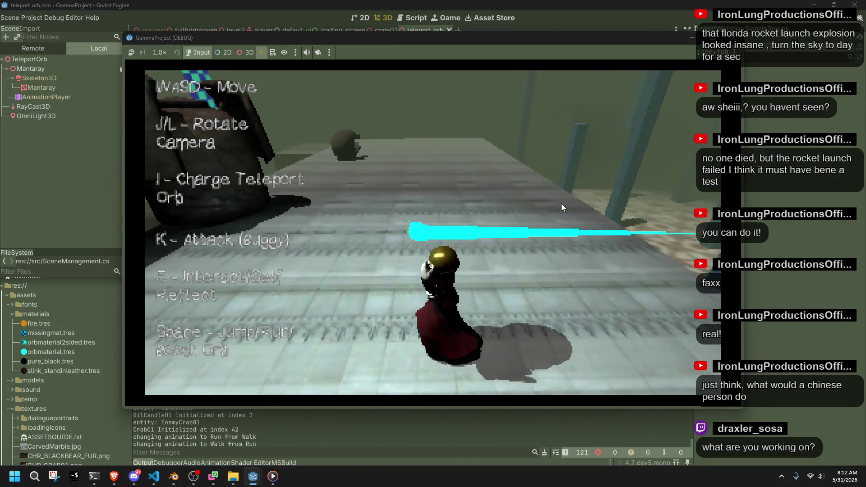
key(i)
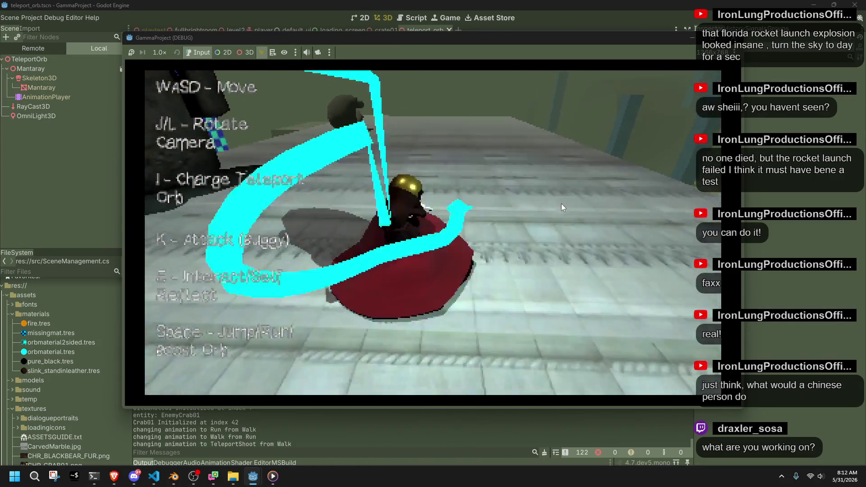
key(w)
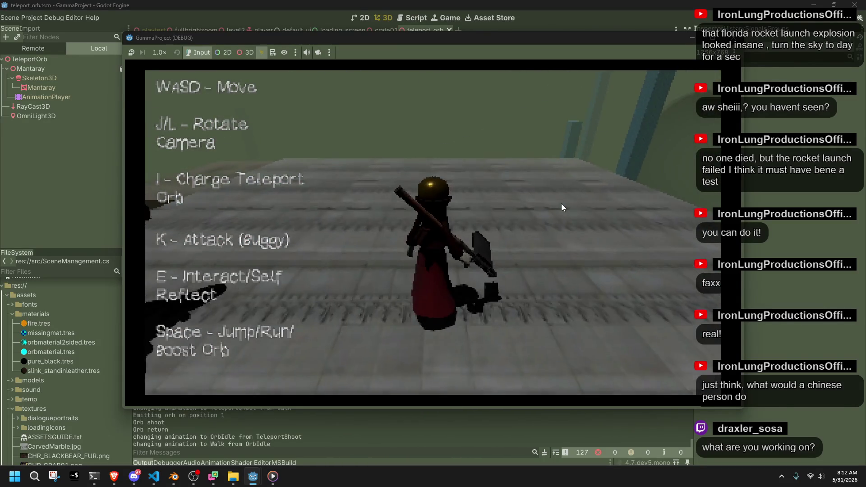
Run off the platform, jump toward the chair, swing the camera and shoot the orb again
key(space)
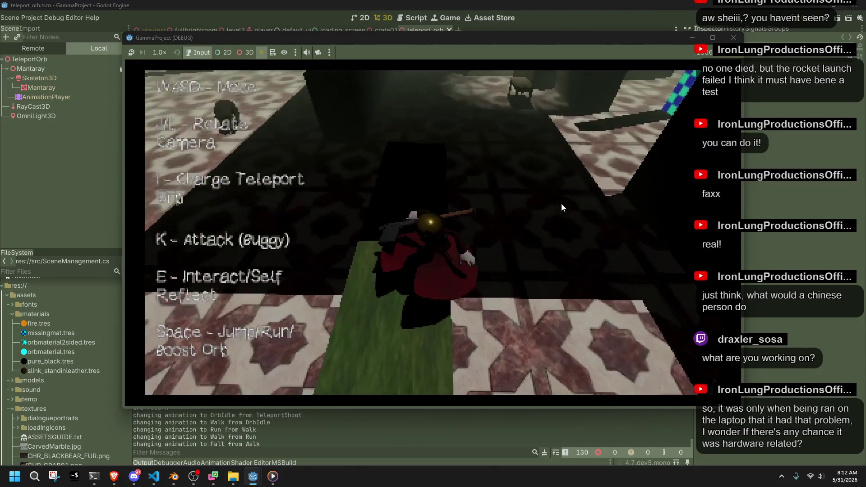
key(space)
key(w)
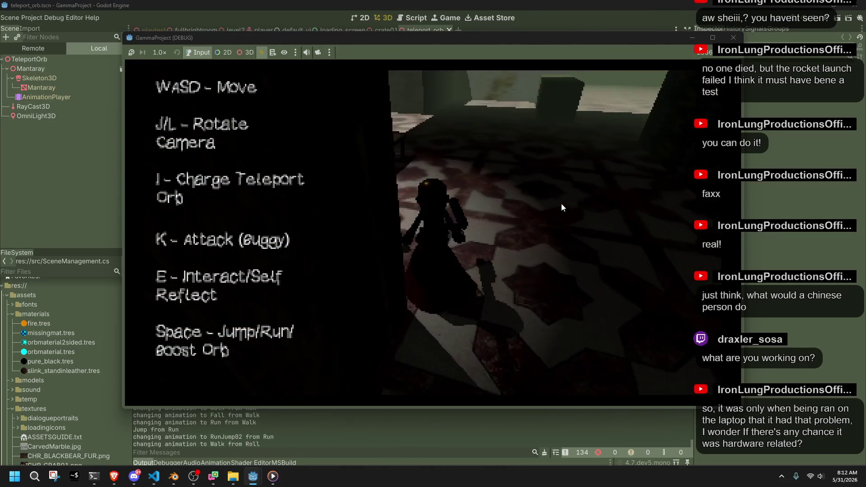
key(i)
key(l)
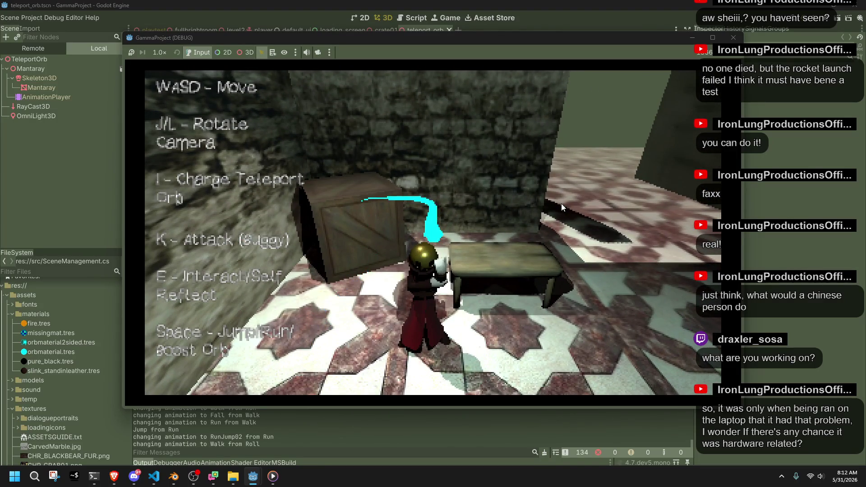
key(i)
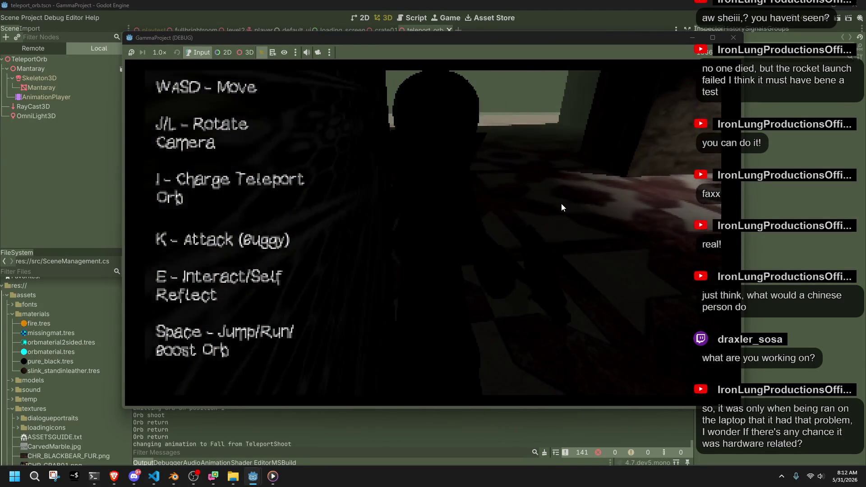
Move the character across the room while turning the camera, then drag the game window aside
key(w)
key(w)
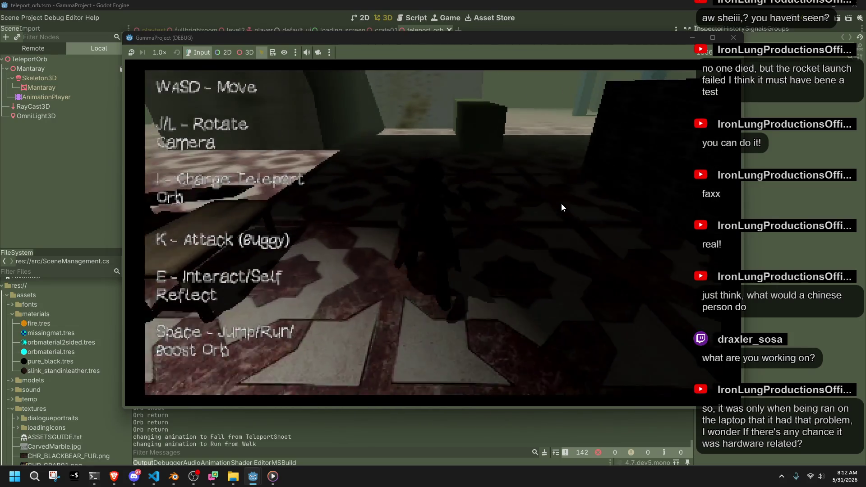
key(l)
key(w)
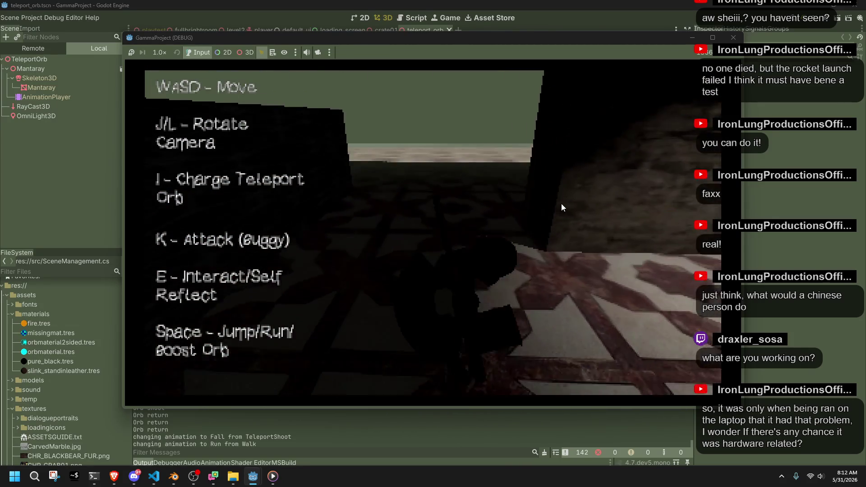
key(w)
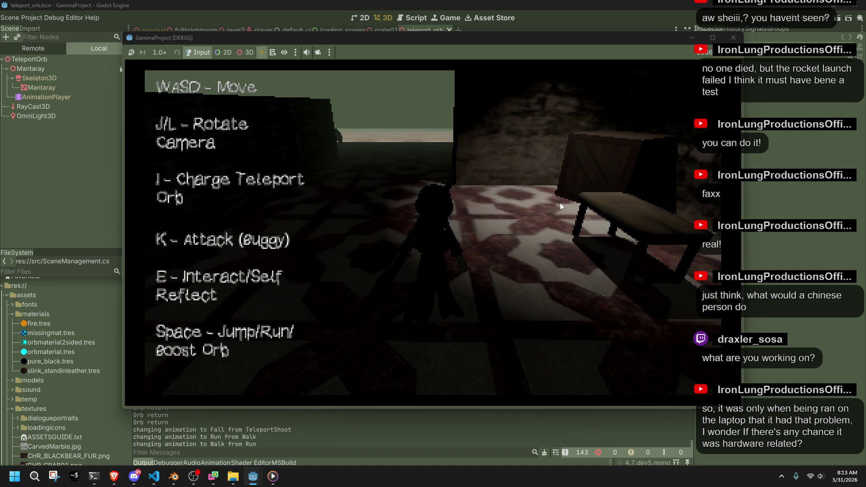
mouse_move(465, 43)
mouse_down()
mouse_move(600, 153)
mouse_move(631, 430)
mouse_move(431, 222)
mouse_move(342, 294)
mouse_move(444, 185)
mouse_move(516, 32)
mouse_move(491, 39)
mouse_up()
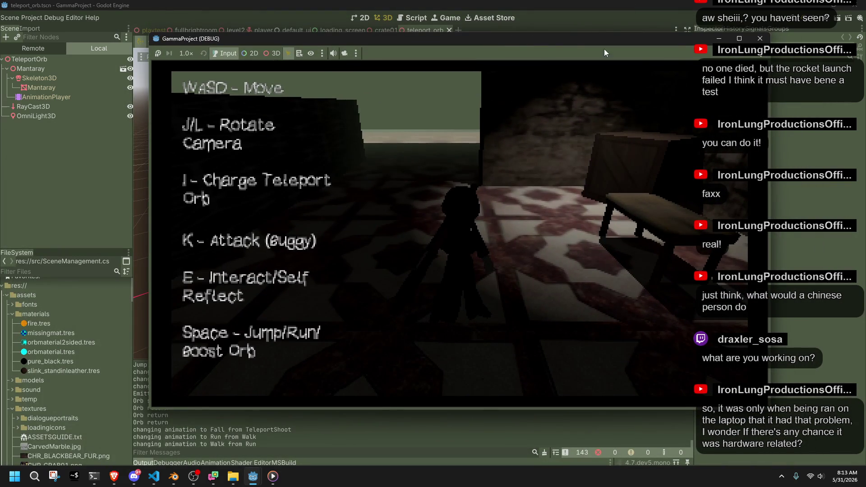
Stop the running game and frame the Player in the playtest scene
click(760, 38)
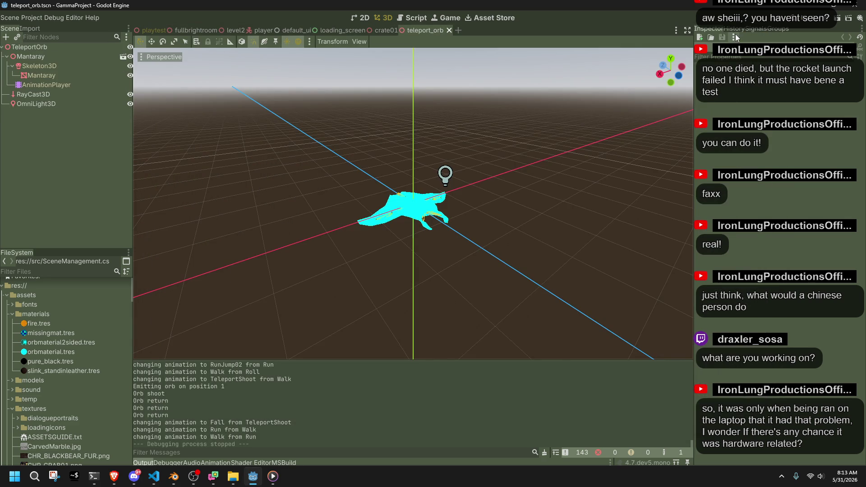
click(153, 30)
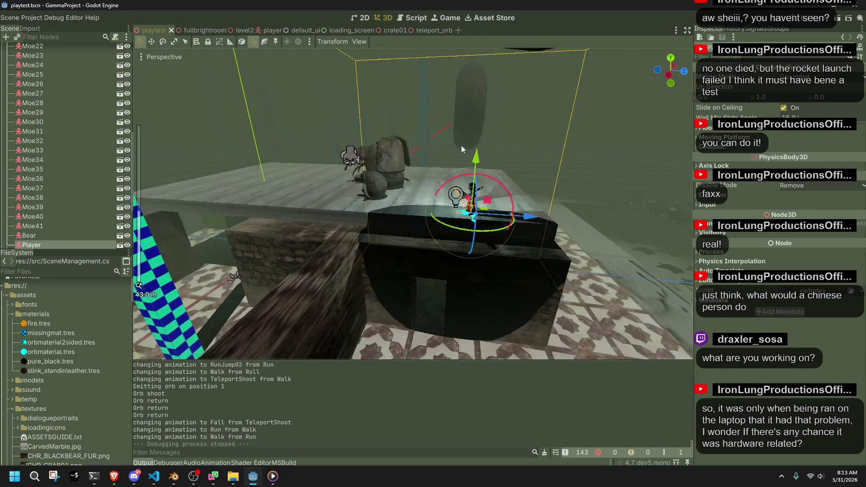
key(f)
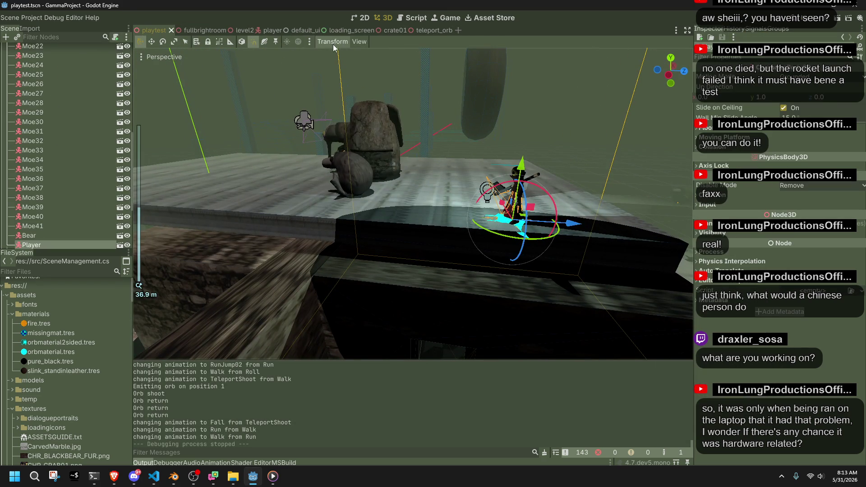
In default_ui, make DialogueBox and FadeRect visible, save the scene and rerun the project
click(336, 33)
click(285, 31)
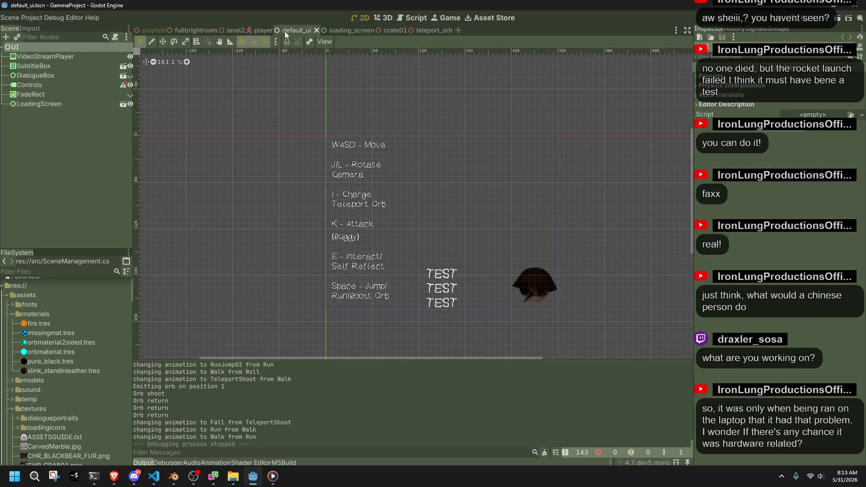
click(130, 94)
click(130, 76)
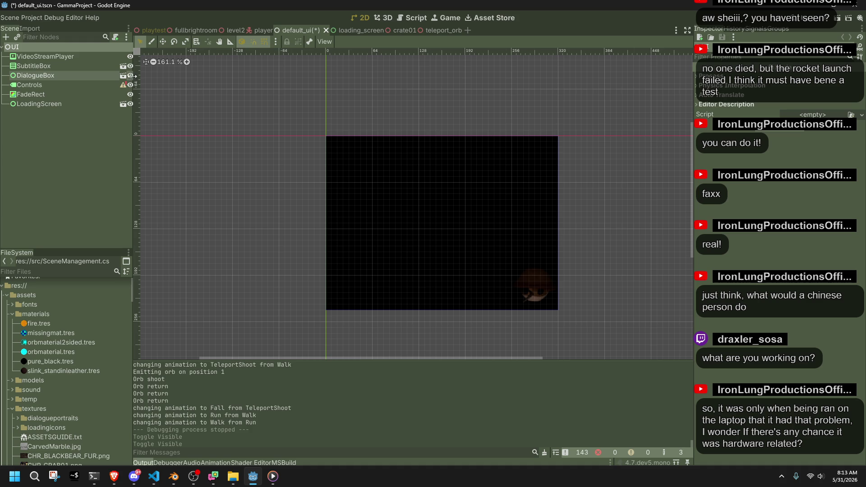
key(ctrl+s)
click(804, 24)
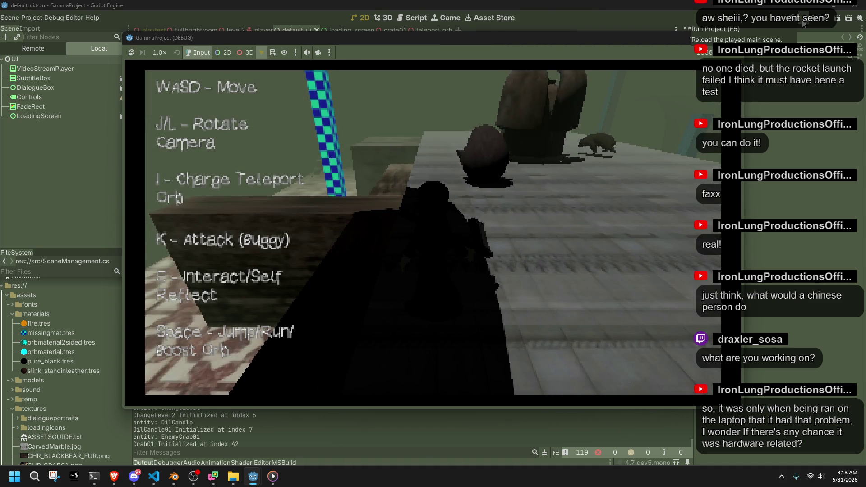
Run toward the ledge, face the field of crabs and attack with the hammer
key(w)
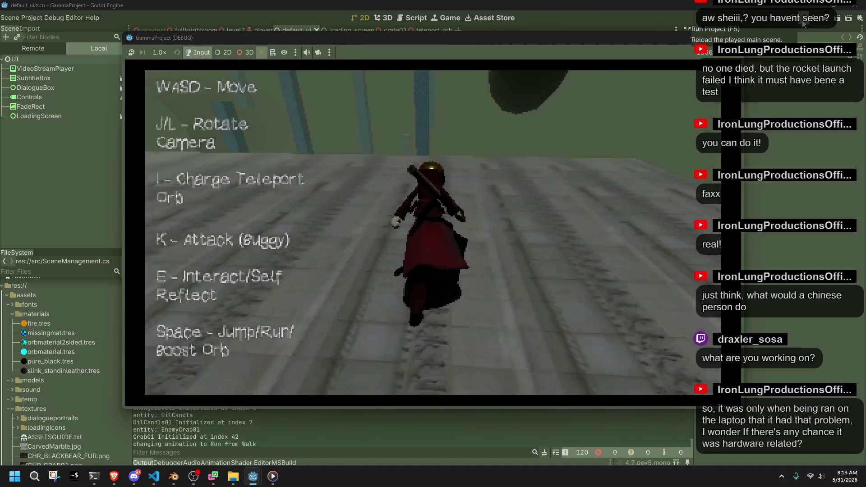
key(w)
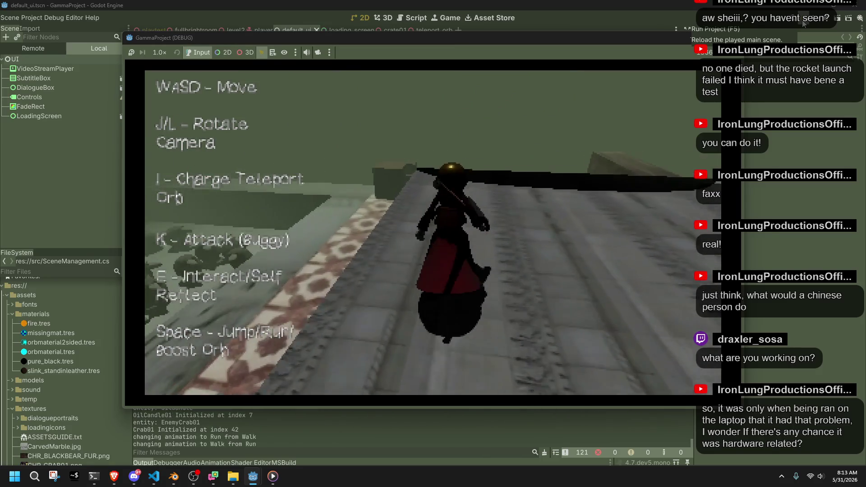
key(w)
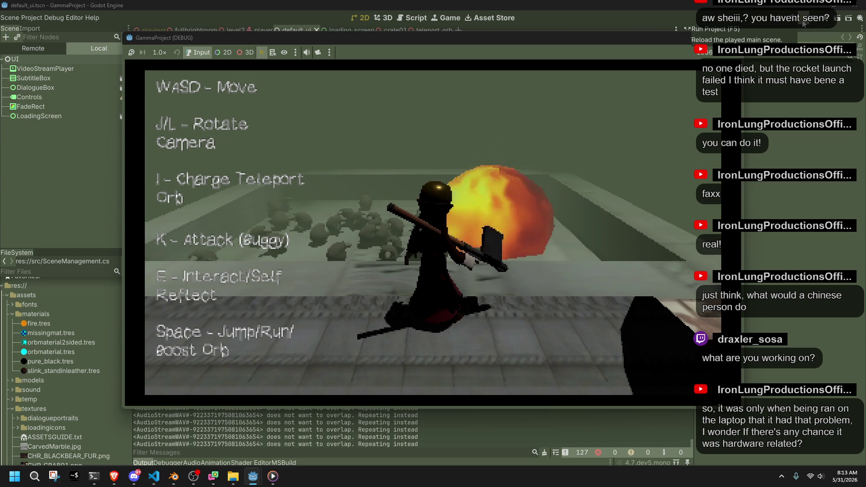
key(k)
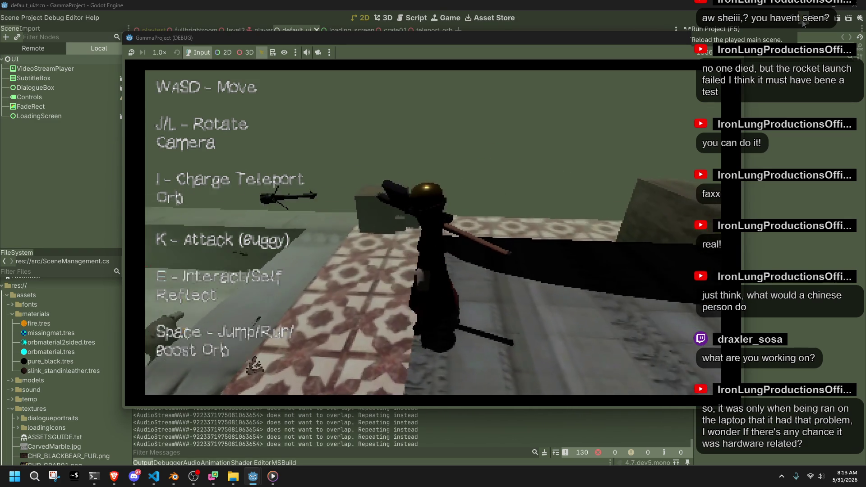
key(l)
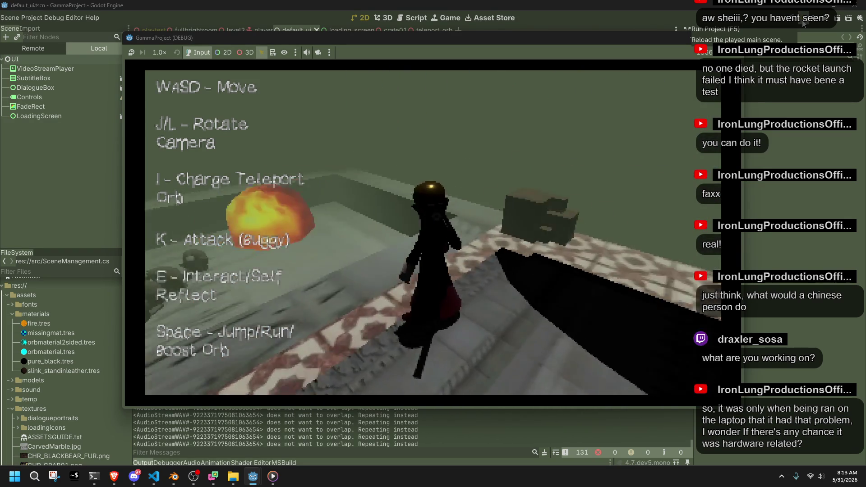
key(l)
key(i)
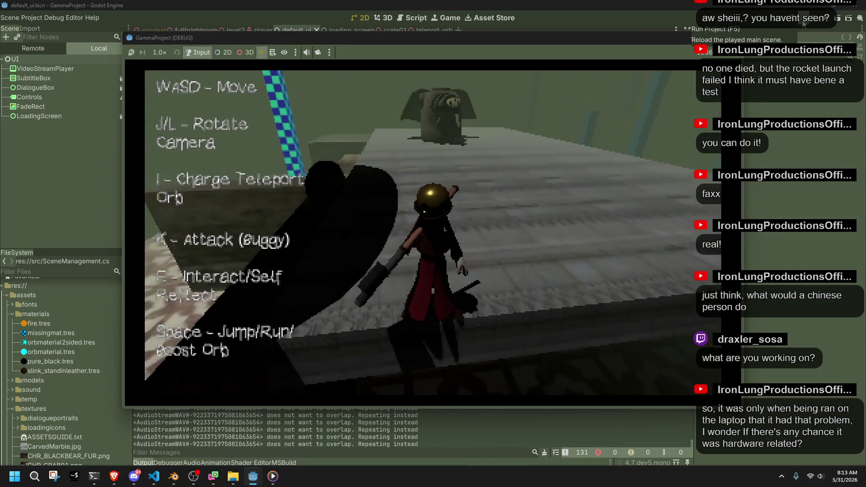
key(k)
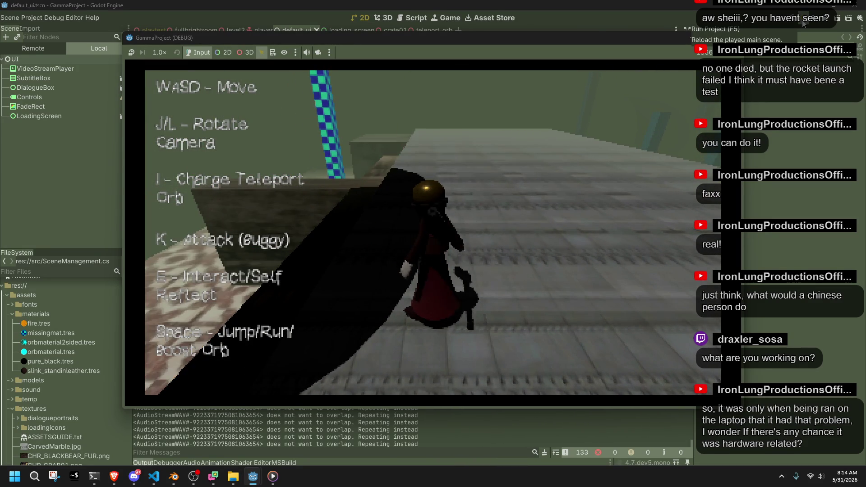
Run along the walkway, drop onto the tiled floor and charge a teleport orb
key(l)
key(space)
key(w)
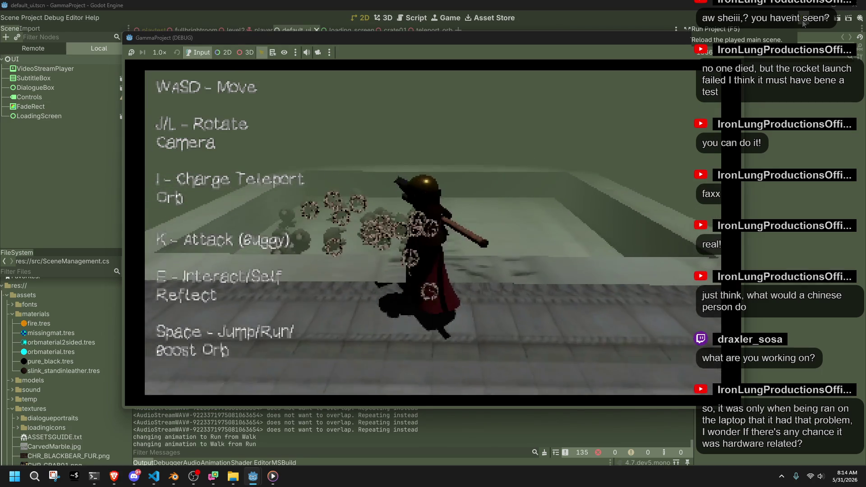
key(i)
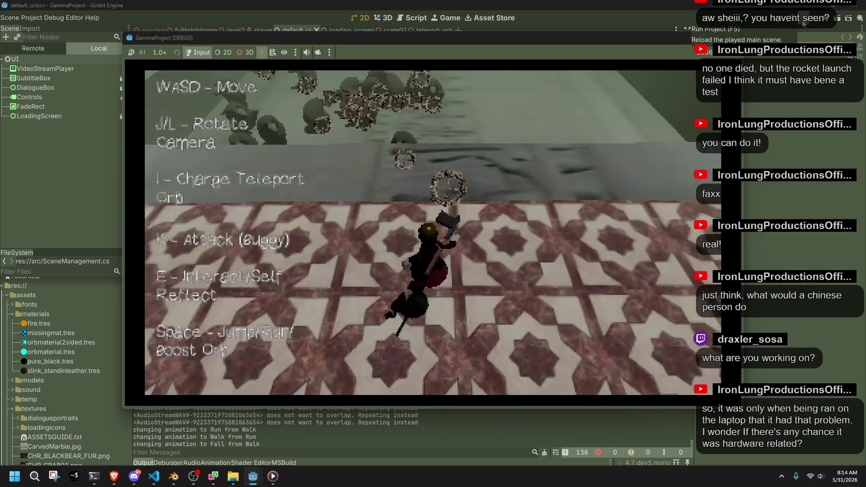
key(w)
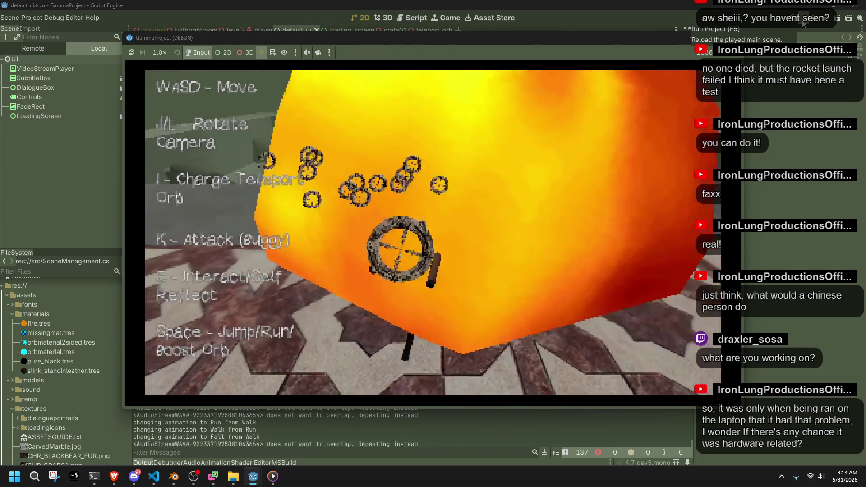
key(w)
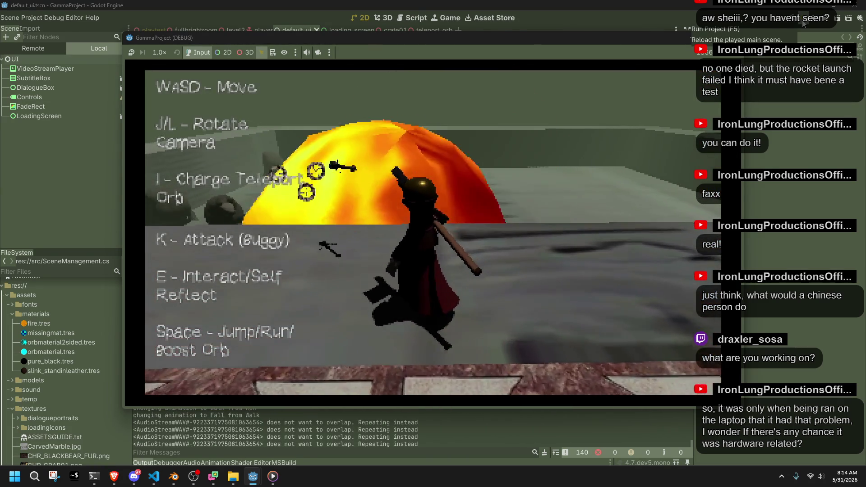